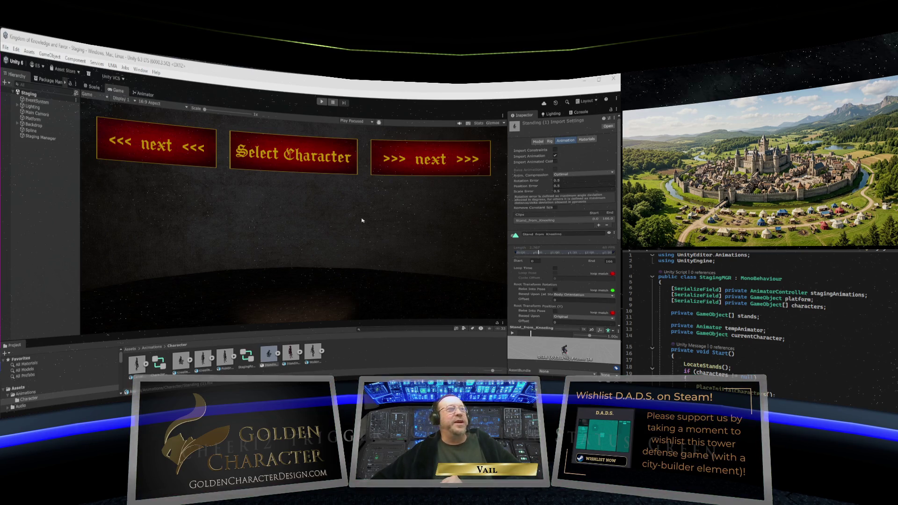
- Enter Play mode so the two seated characters load onto their stands
click(321, 103)
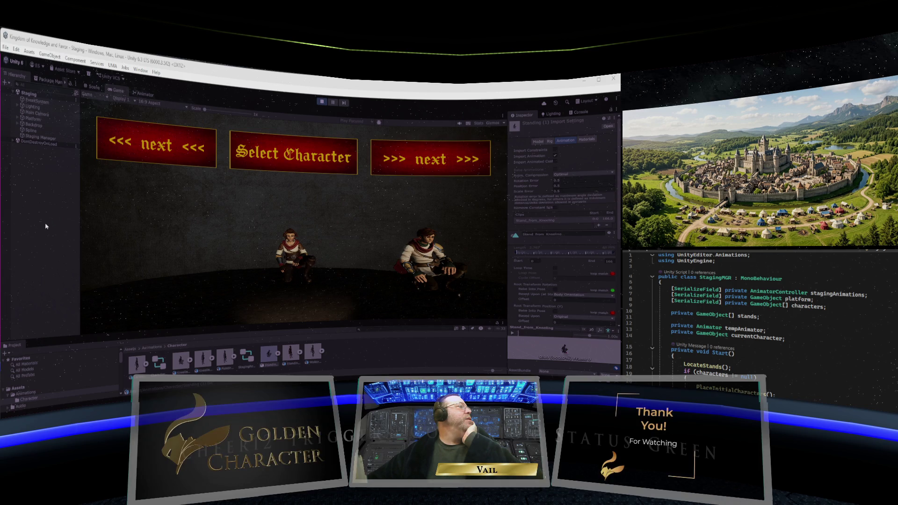
- Select the Main Camera to inspect its transform and camera settings
click(38, 114)
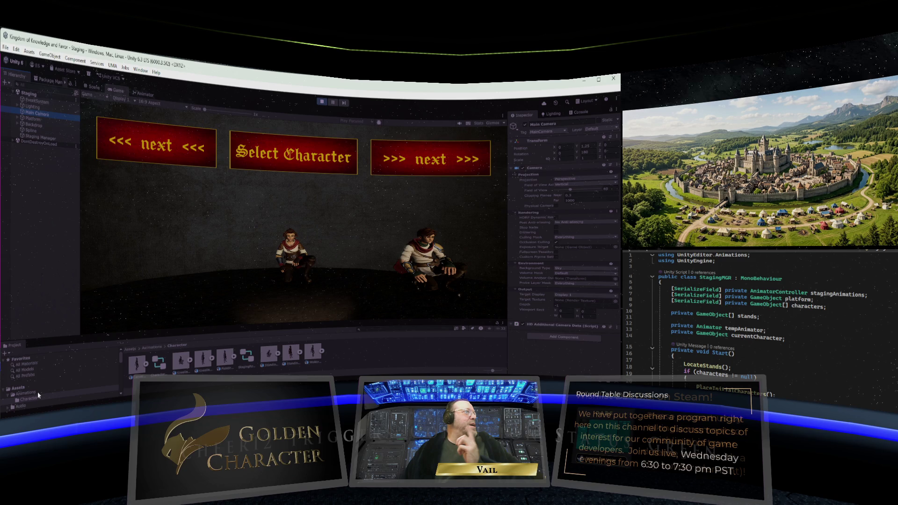
- Select Spline to inspect its components, then stop Play mode with Ctrl+P
click(31, 131)
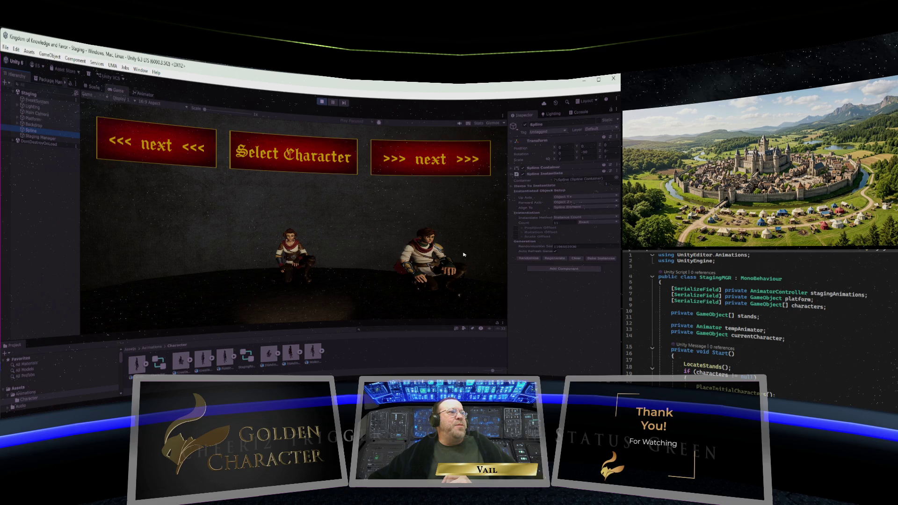
key(ctrl+p)
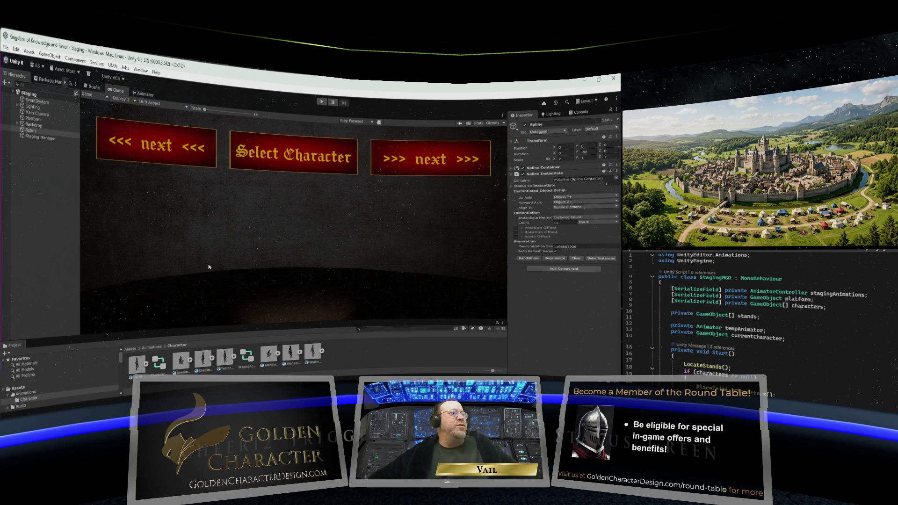
- Run the scene to check the spawned characters under Platform, stop, then parent Spline to Platform
key(ctrl+p)
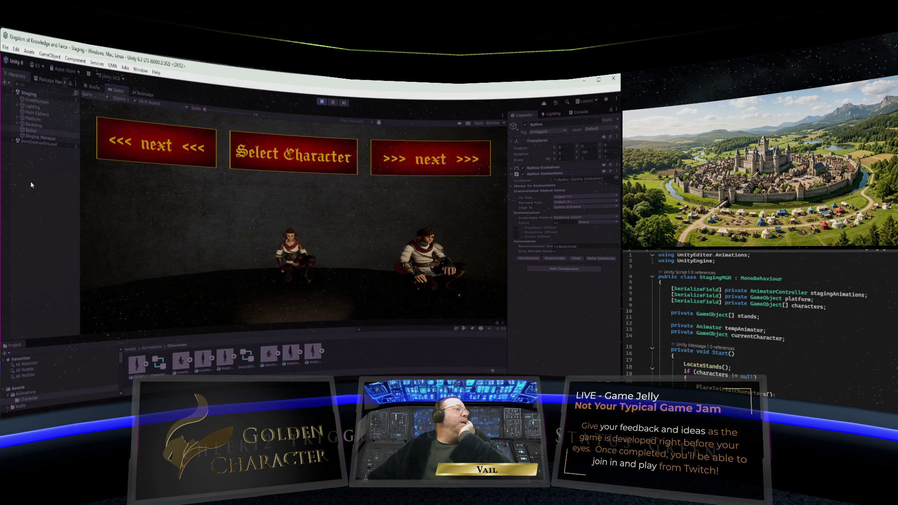
click(17, 120)
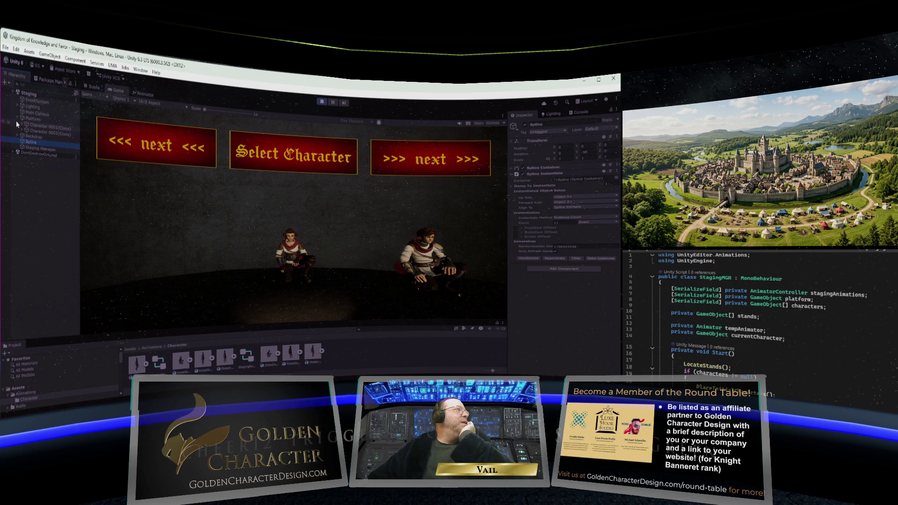
key(ctrl+p)
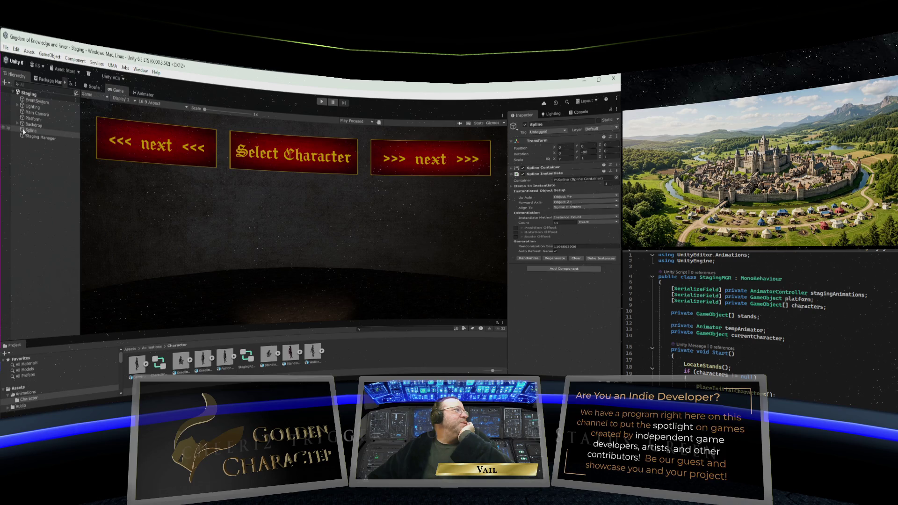
drag(23, 131, 23, 119)
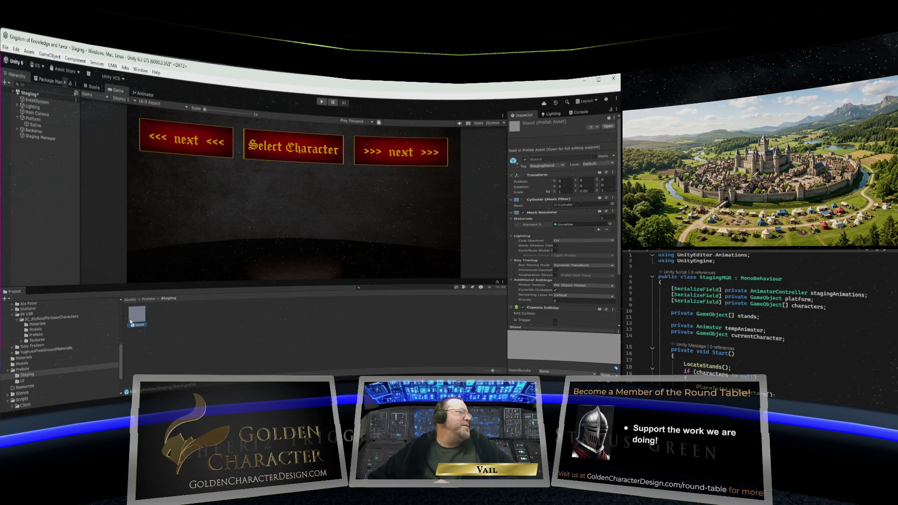
- Open the Stand prefab in Prefab Mode, inspect its Stand root, then return to Staging
double_click(131, 322)
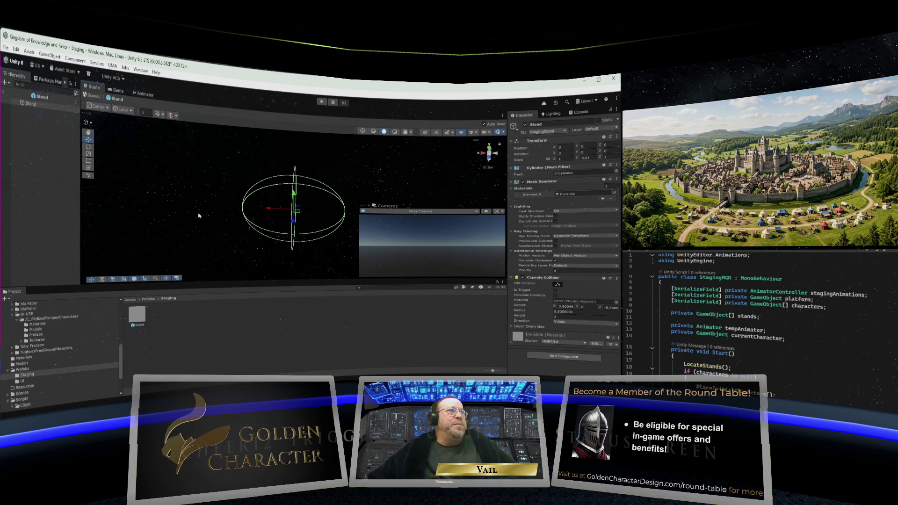
click(31, 103)
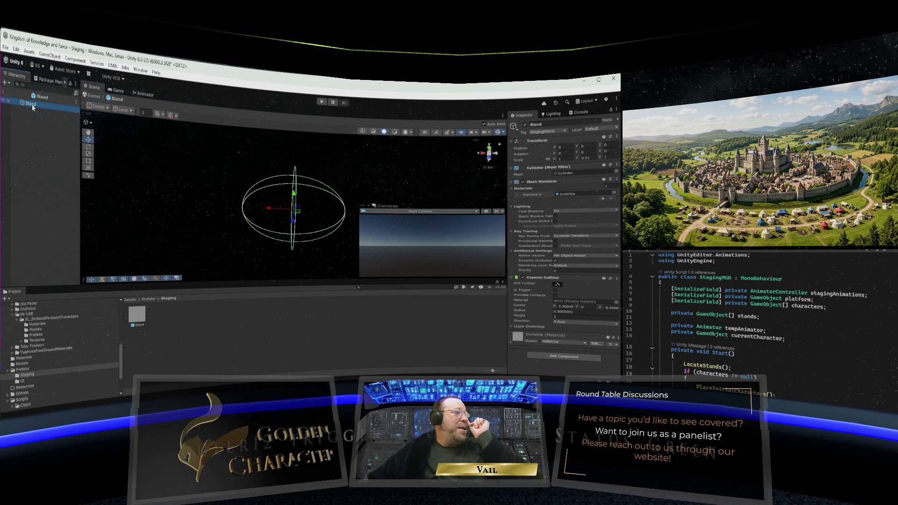
click(3, 99)
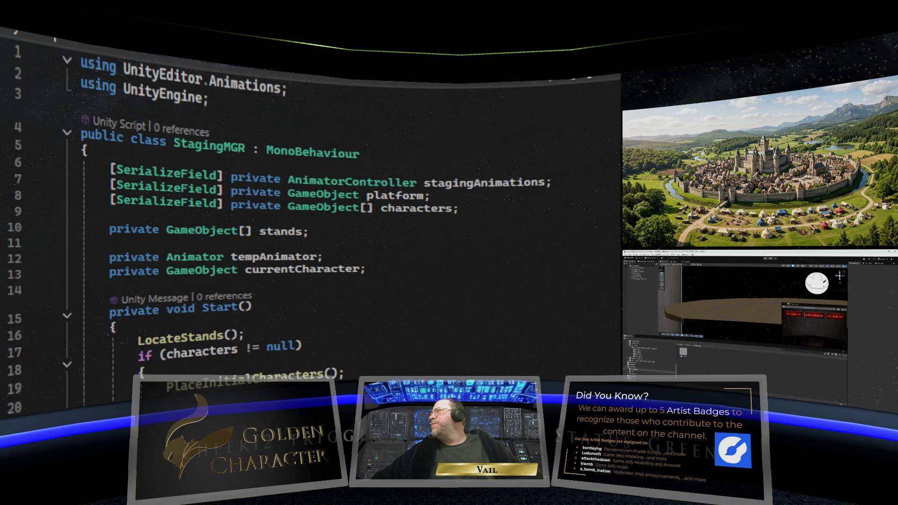
- Review StagingMGR.cs, highlighting every use of the stands variable in the stand-placement loop
scroll(267, 226, down, 8)
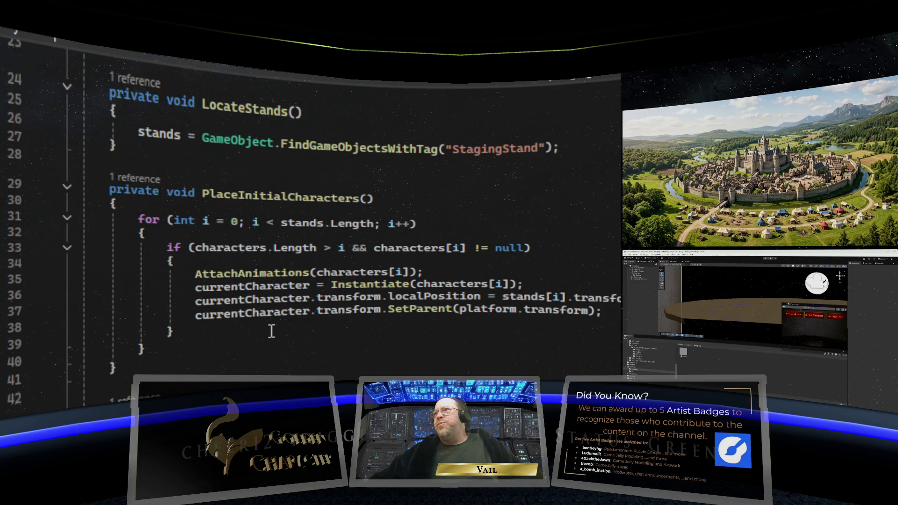
scroll(271, 331, up, 2)
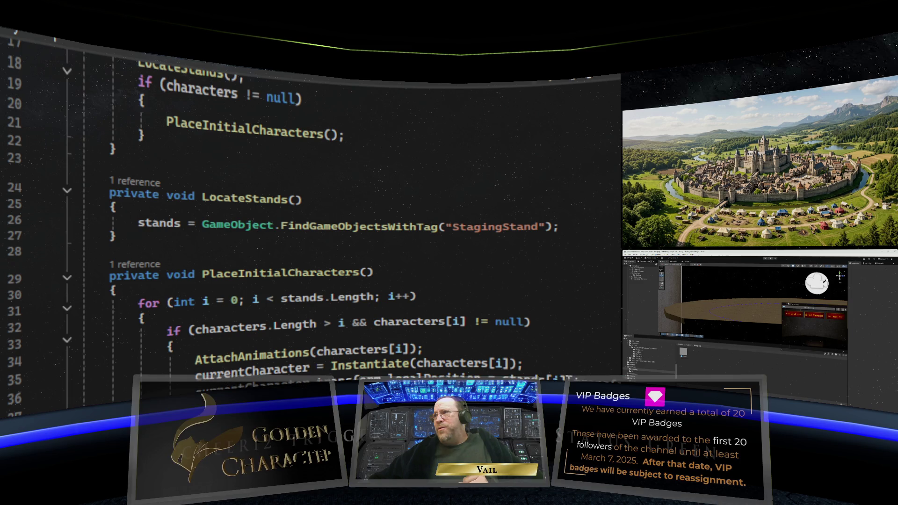
click(159, 223)
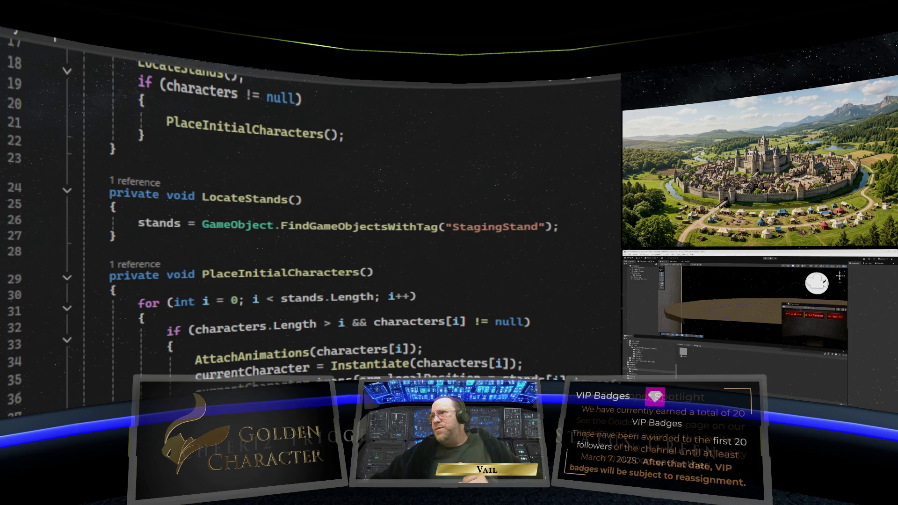
click(596, 313)
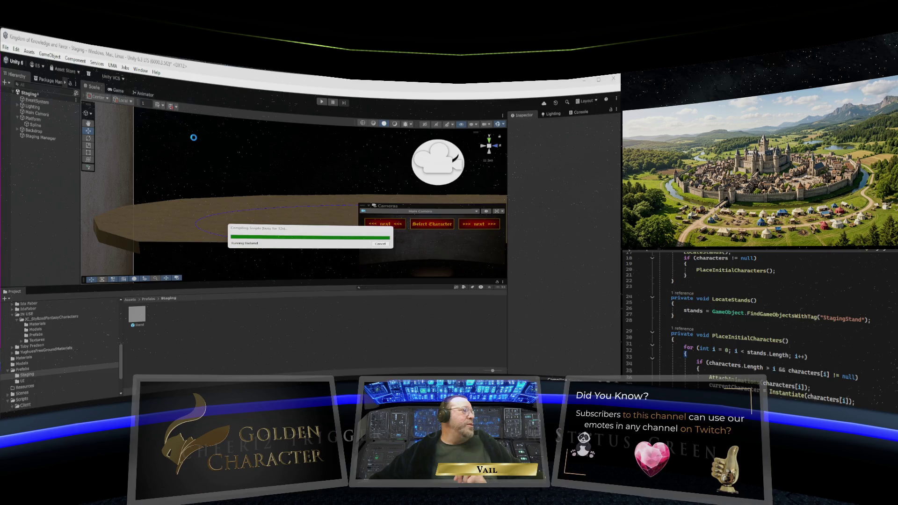
- Dismiss the File menu without choosing anything and switch to the Game view
key(alt+f)
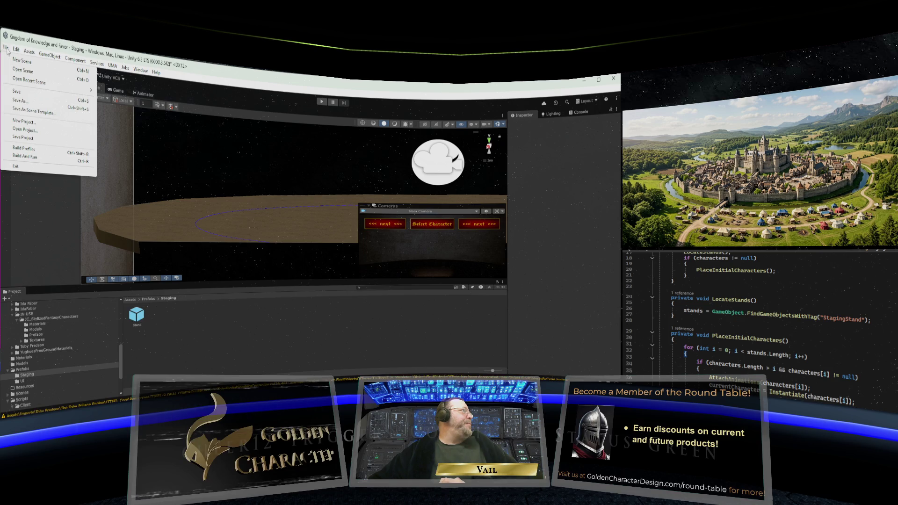
click(7, 51)
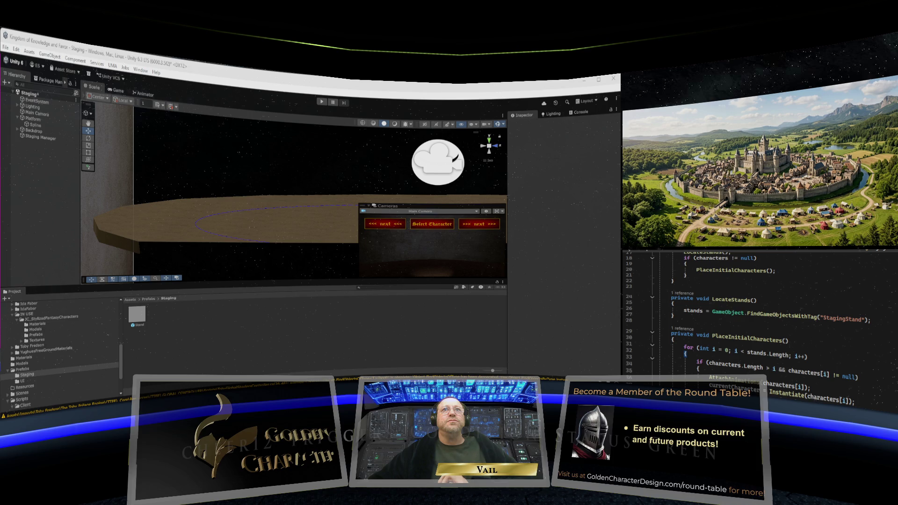
click(323, 101)
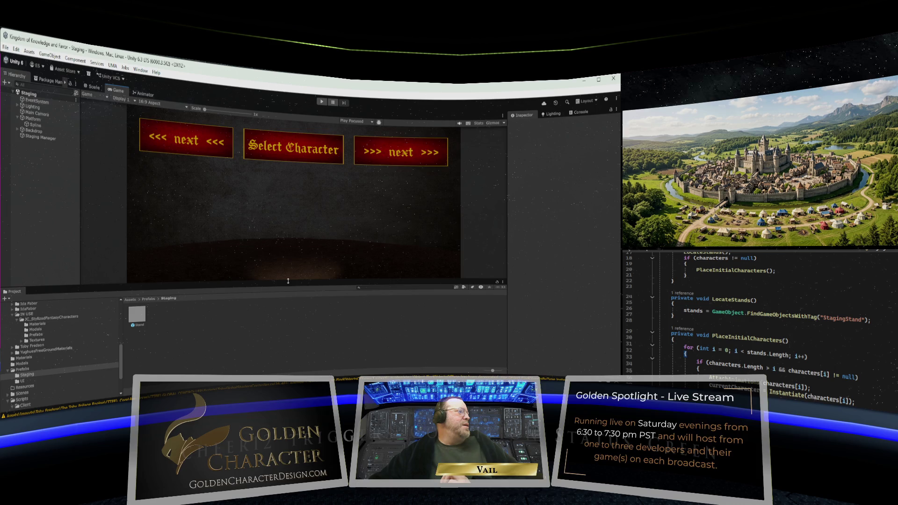
- Make the Game view taller and enter Play mode to spawn both characters
drag(288, 281, 288, 325)
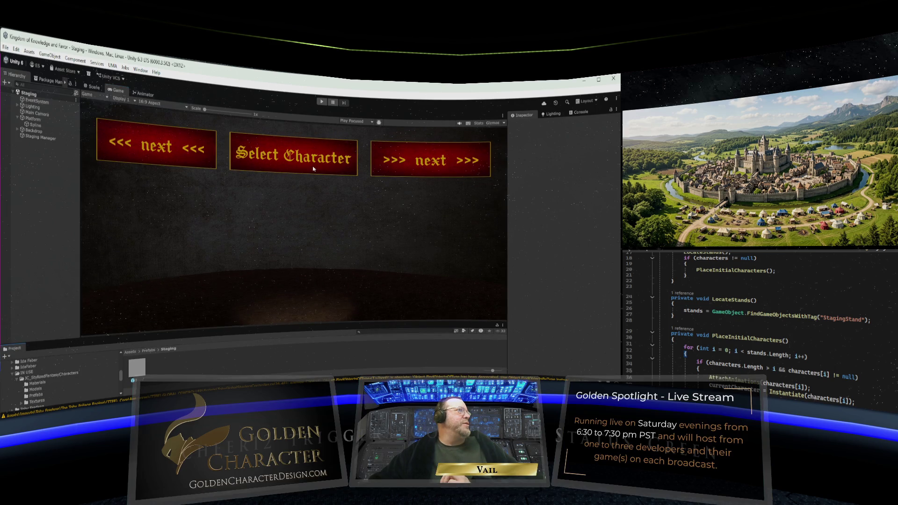
key(ctrl+p)
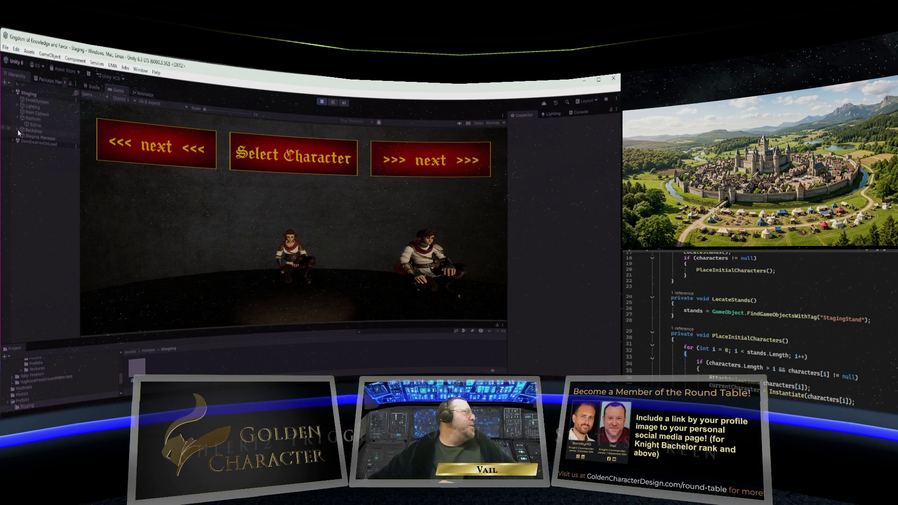
- Expand Backdrop and Canvas, inspect the Panel, then select Platform to view its settings
click(18, 130)
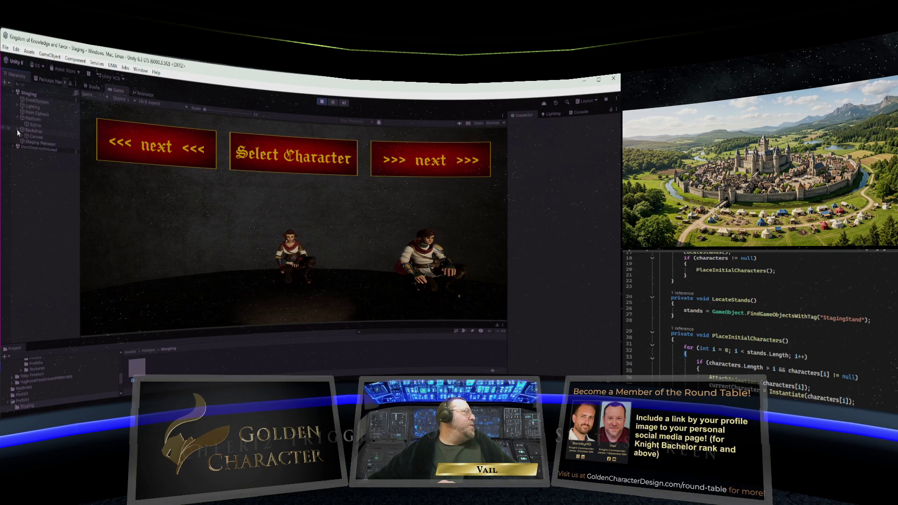
click(24, 139)
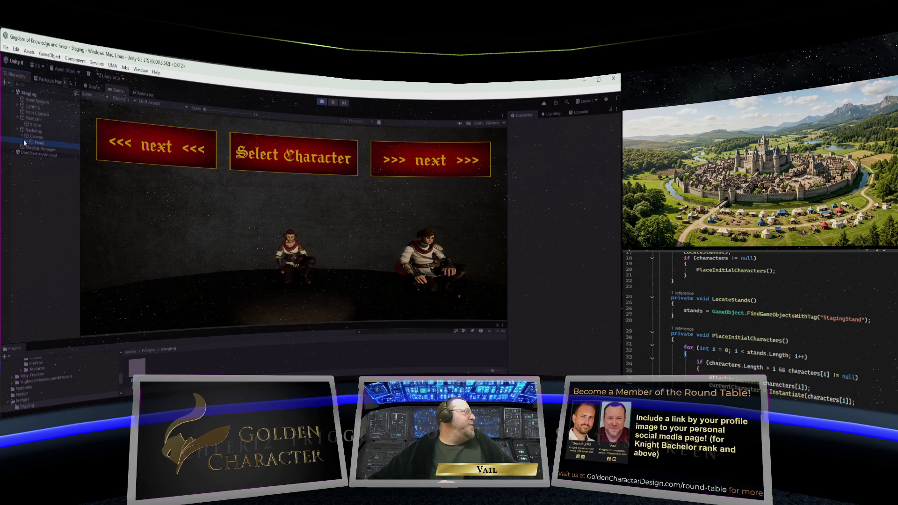
click(23, 139)
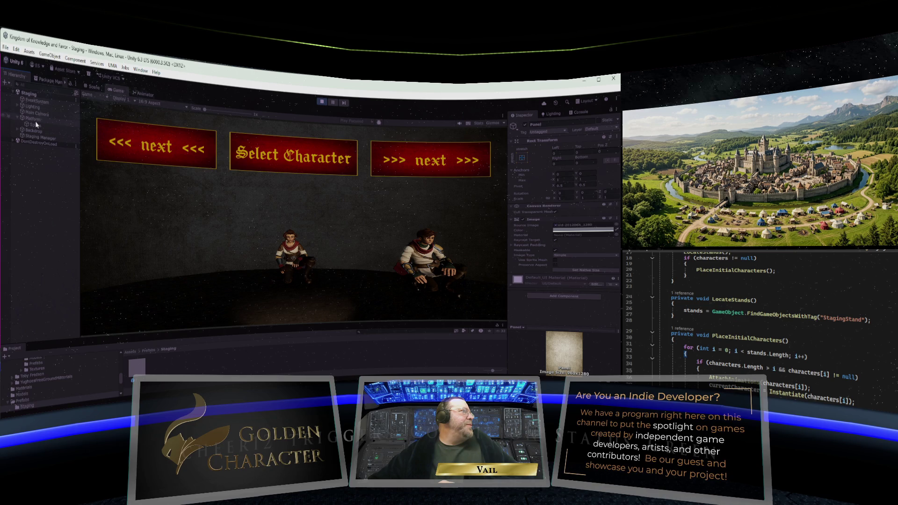
click(34, 119)
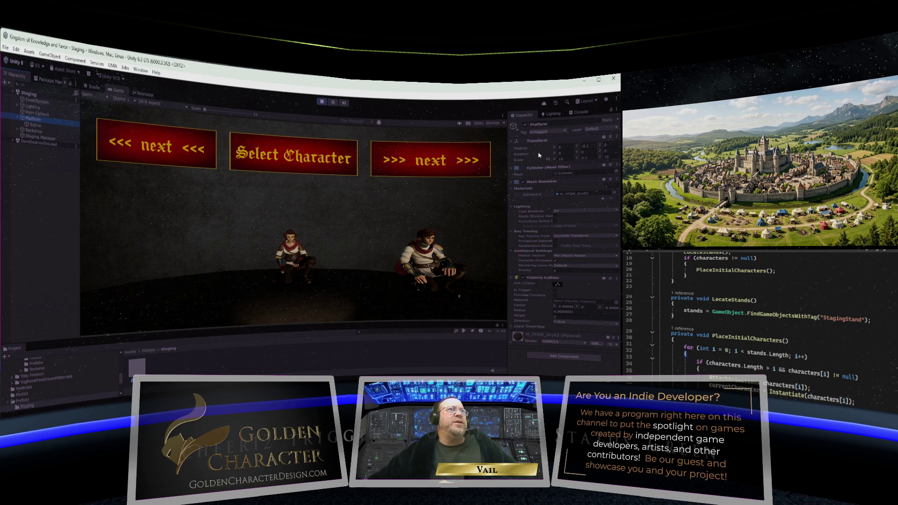
- Rotate the platform through the characters with the next button, then exit Play mode
drag(538, 155, 533, 155)
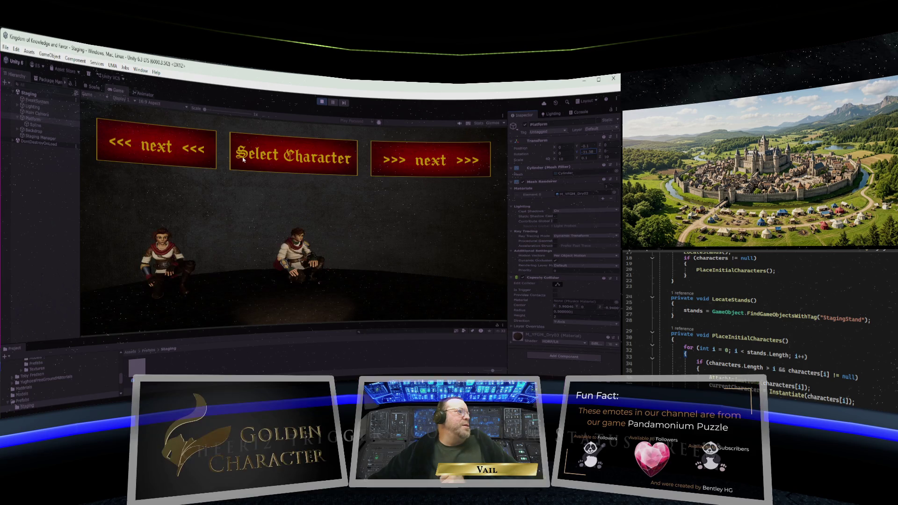
click(397, 165)
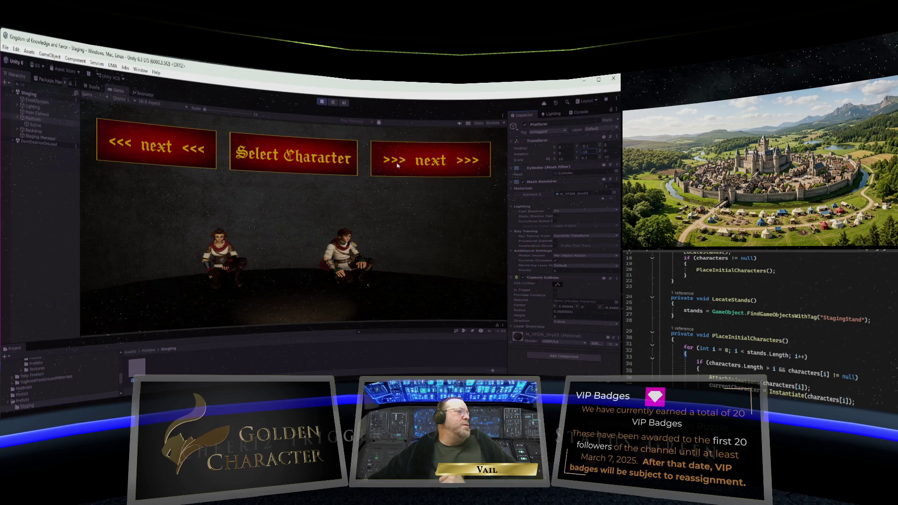
click(398, 165)
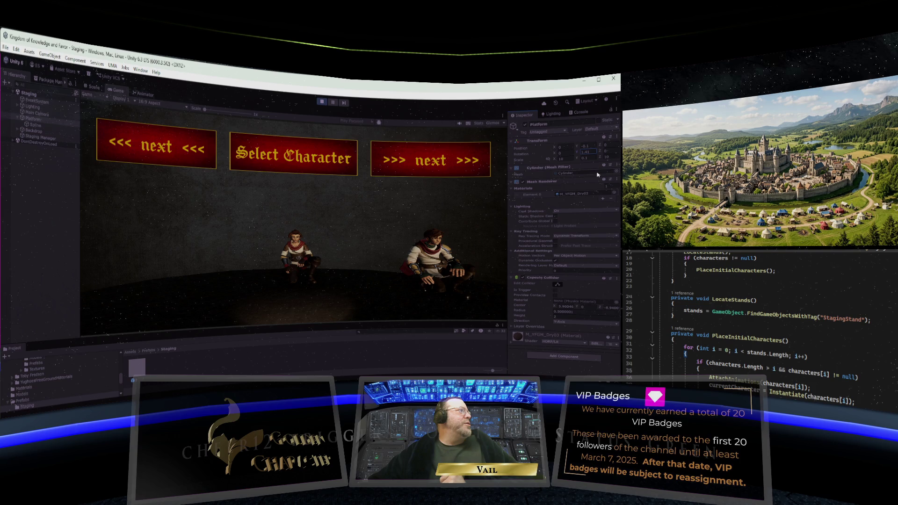
key(ctrl+p)
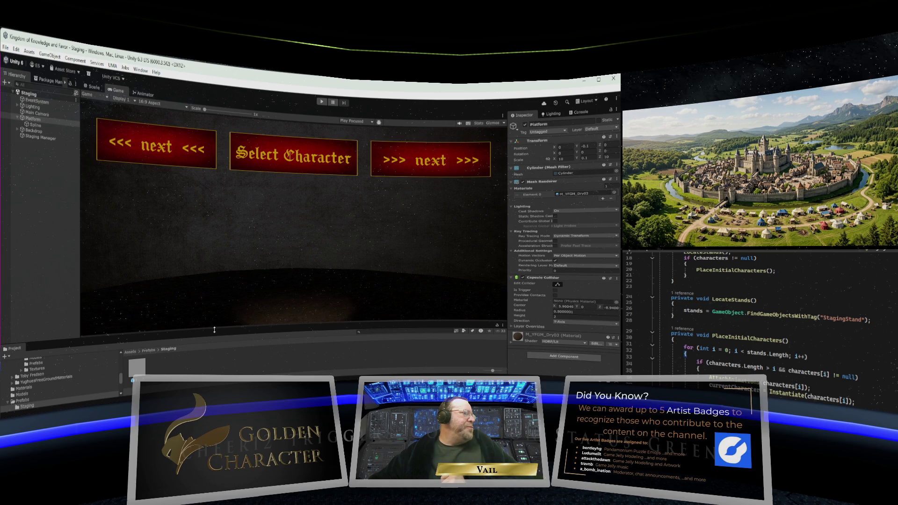
- Enlarge the Project panel and show the Assets/Scripts folder contents
drag(214, 330, 214, 306)
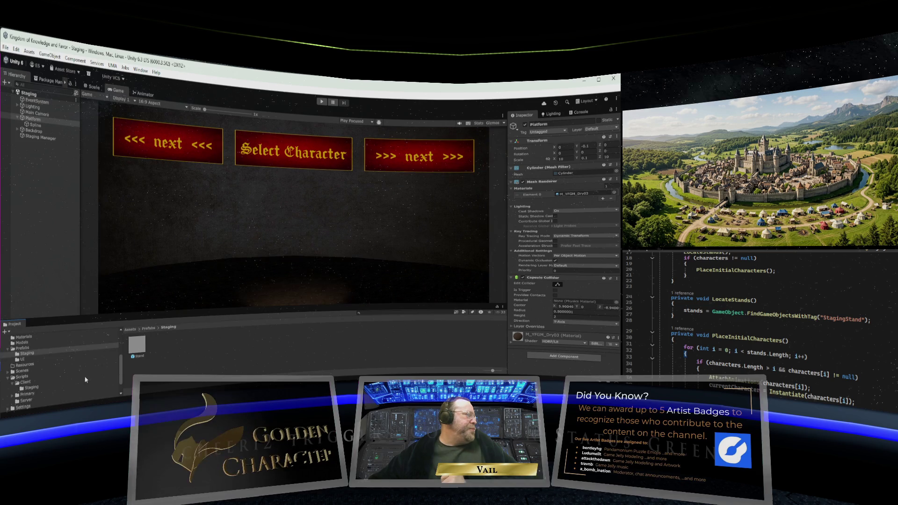
drag(86, 380, 90, 351)
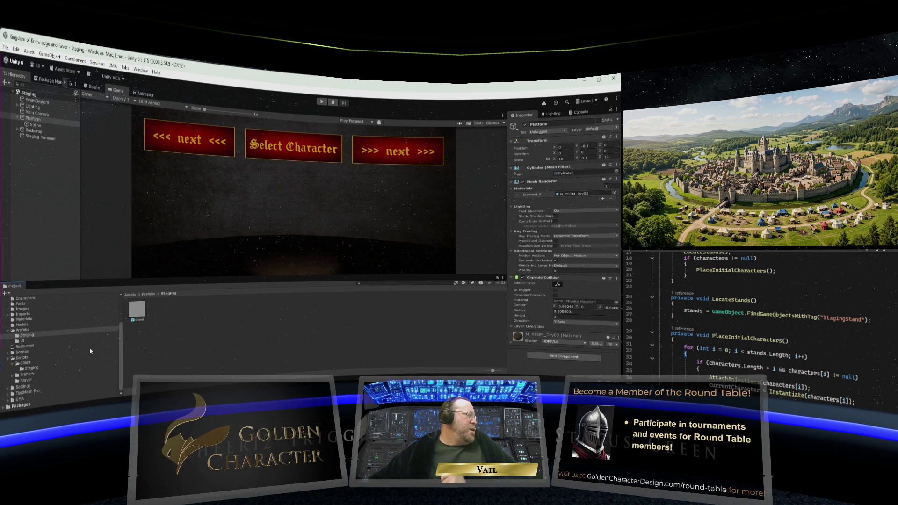
click(91, 351)
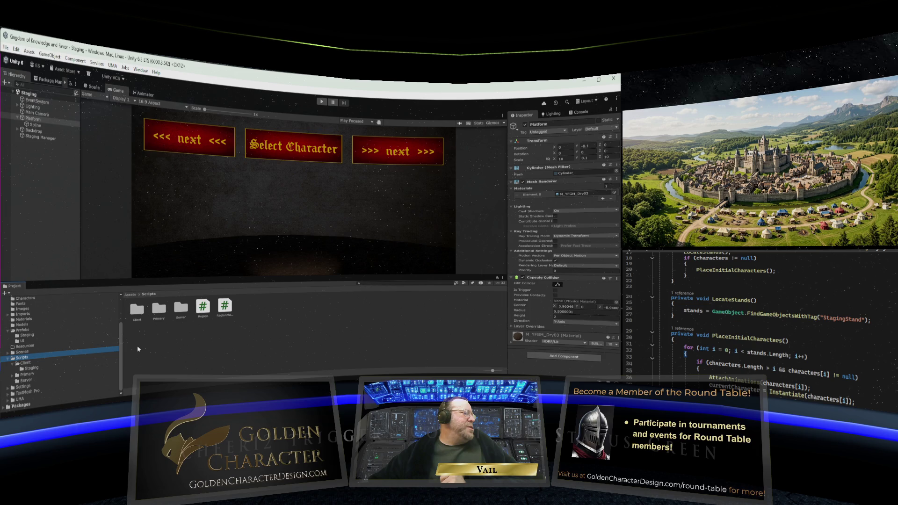
double_click(136, 312)
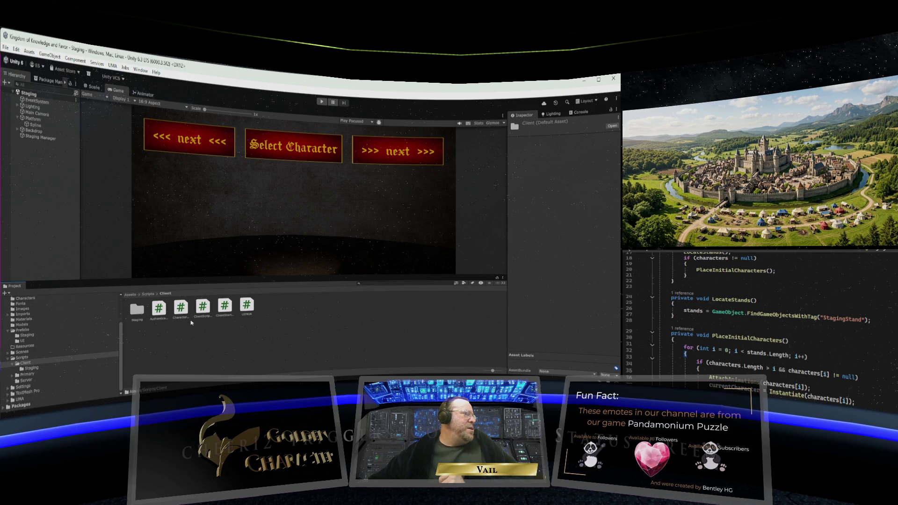
right_click(43, 369)
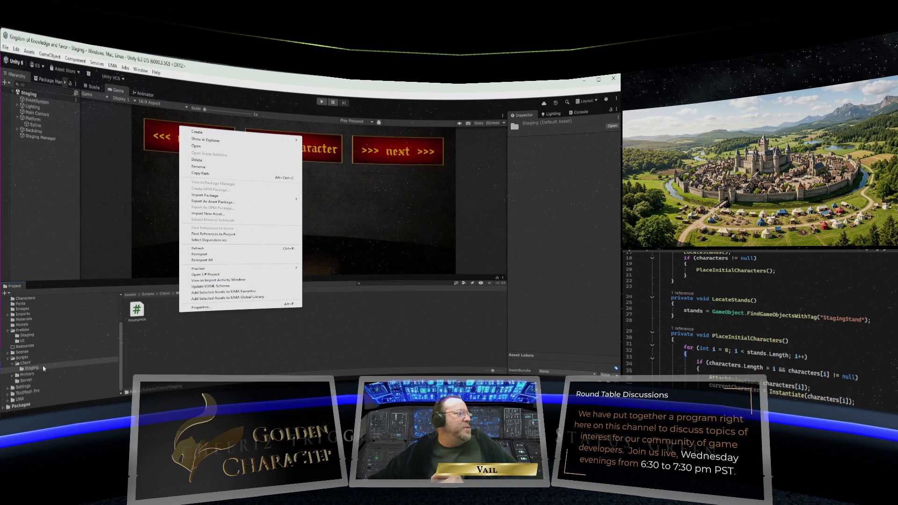
click(22, 358)
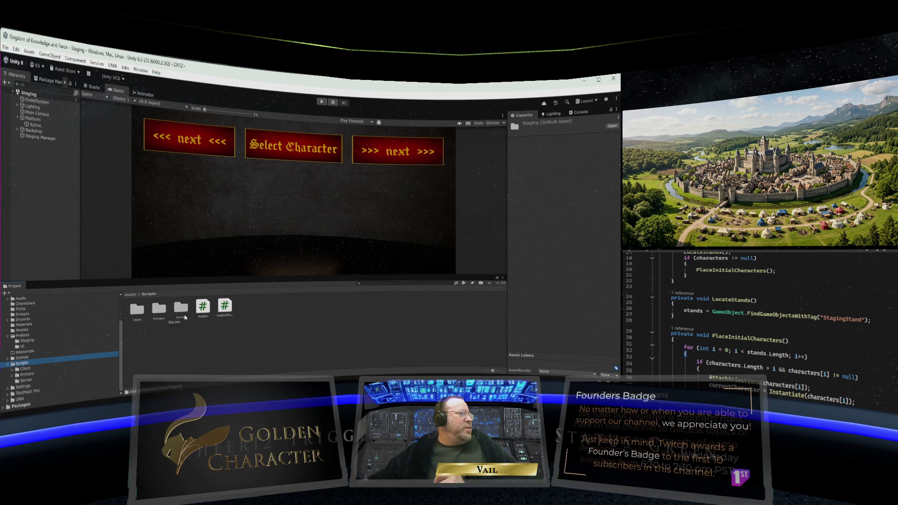
- Inside the Assets/Scripts/Client folder, add a new folder named Camera
double_click(136, 308)
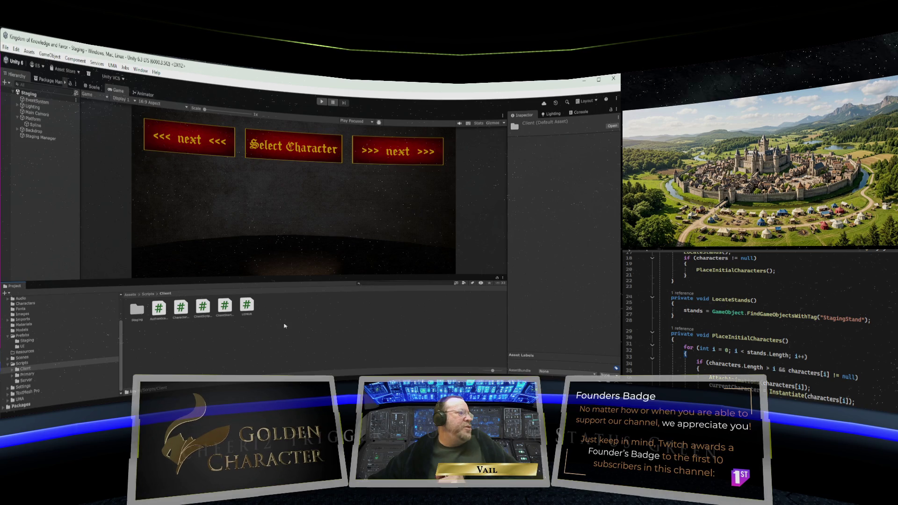
right_click(284, 326)
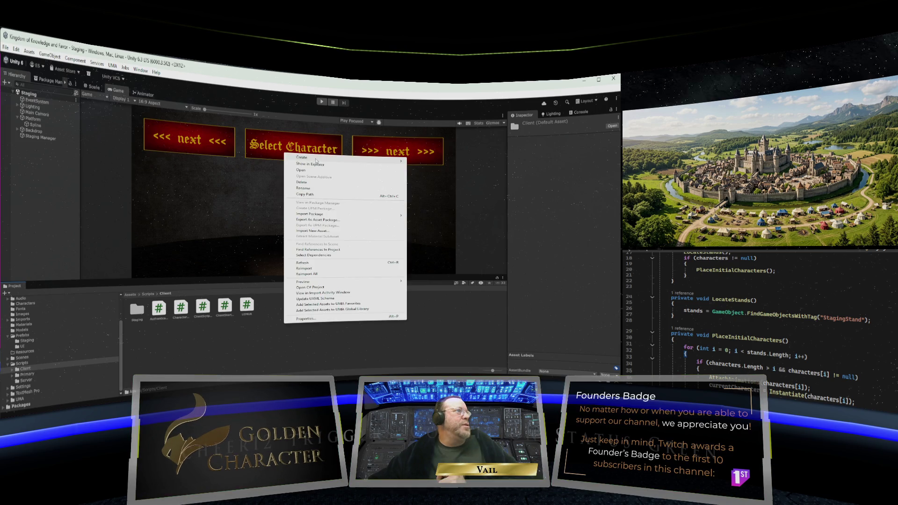
click(421, 158)
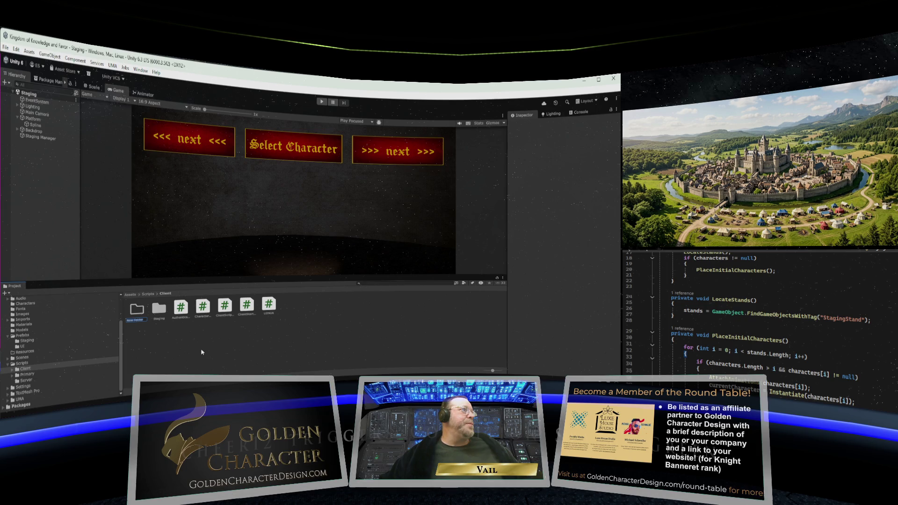
text(Ca)
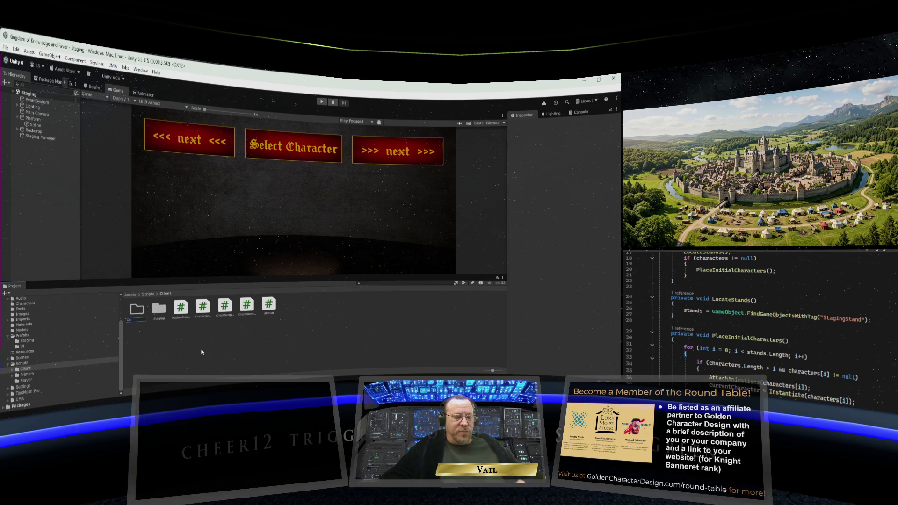
text(mera)
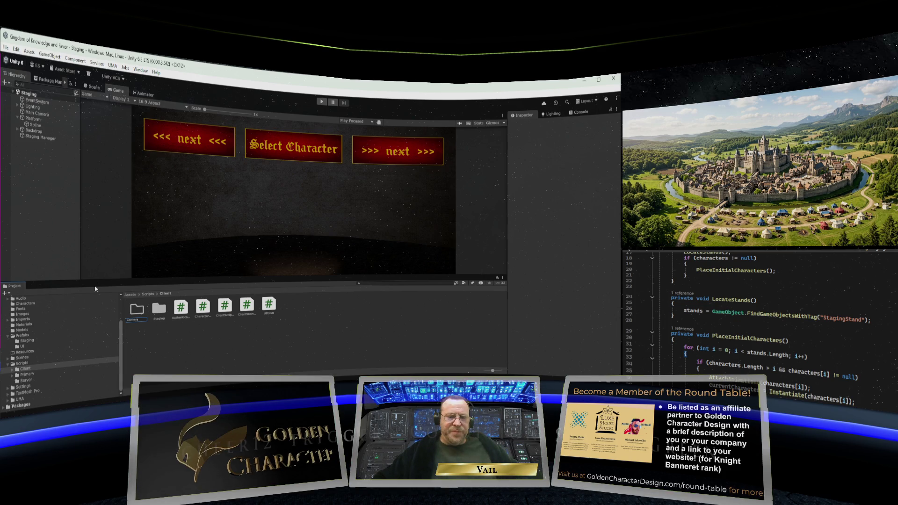
- In the Camera folder, create a MonoBehaviour script named LookAtCamera
double_click(136, 309)
right_click(187, 323)
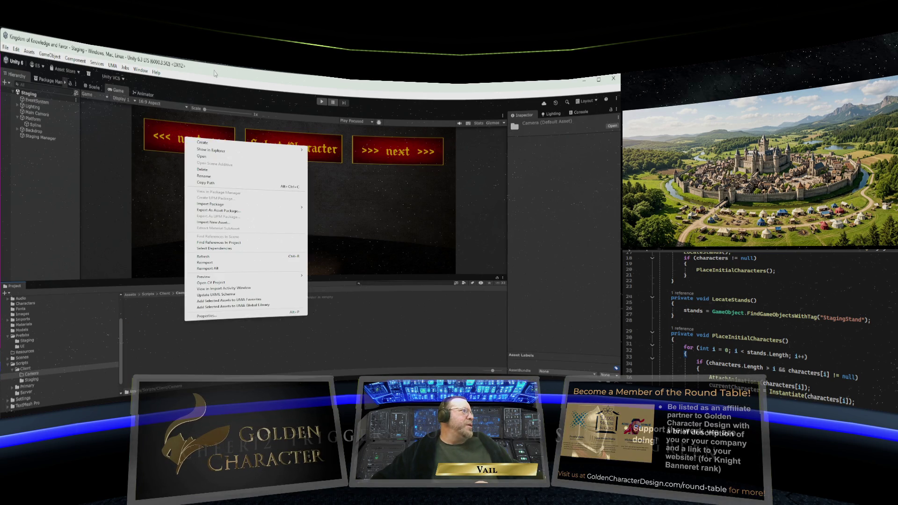
mouse_move(225, 145)
click(341, 165)
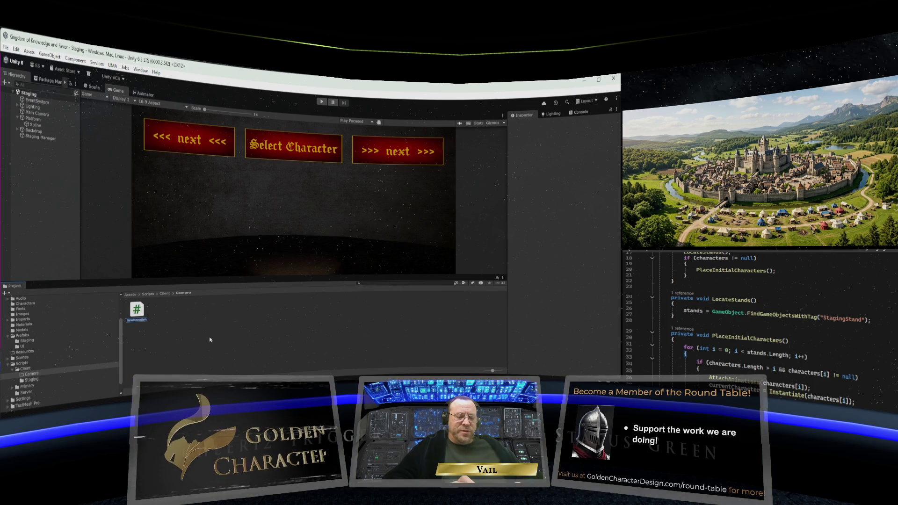
text(LookAtCamer)
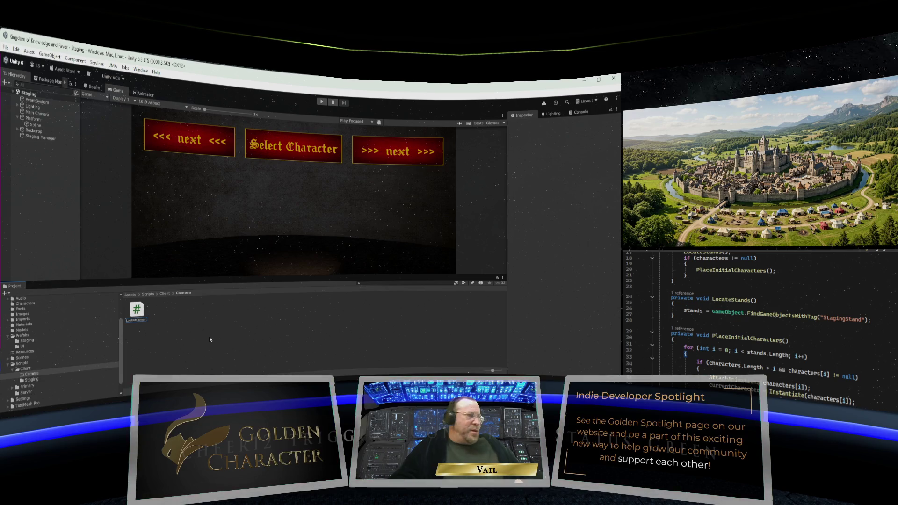
text(a)
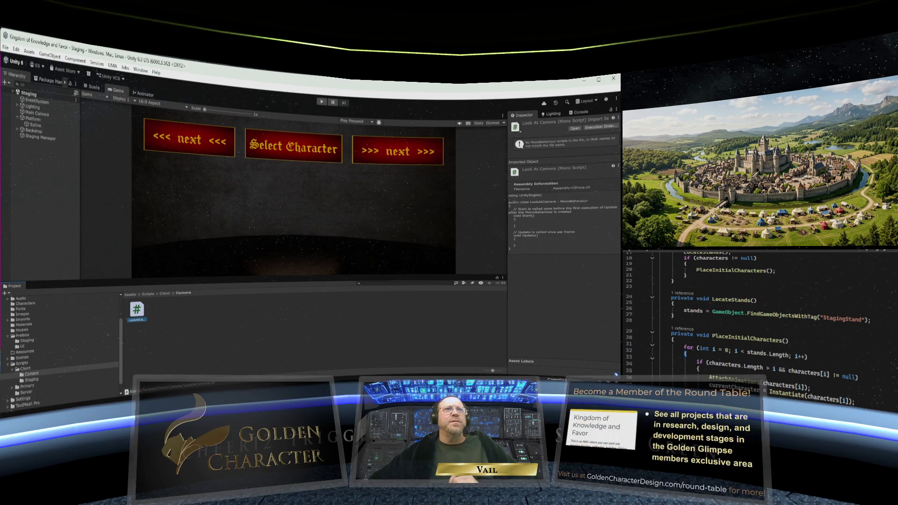
- Let LookAtCamera compile, reselect it, and drag the splitter down to enlarge the Game view
click(348, 244)
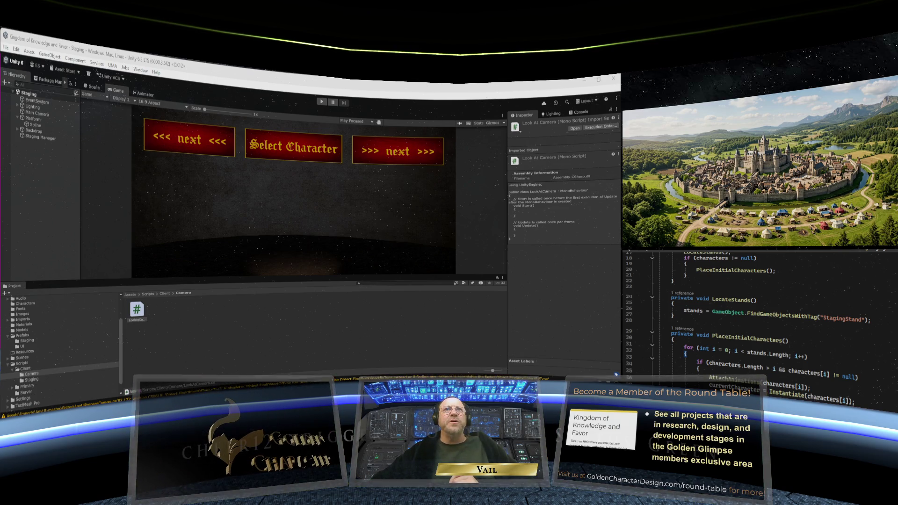
click(137, 311)
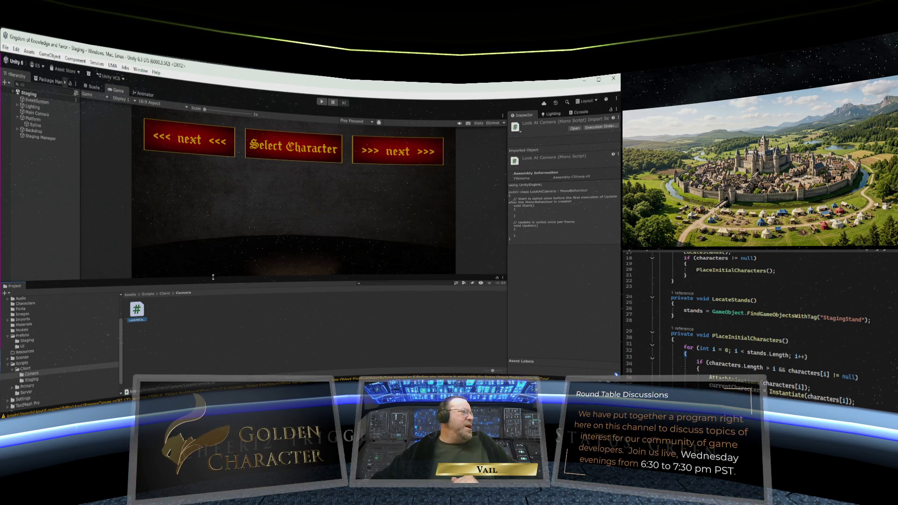
drag(213, 277, 212, 327)
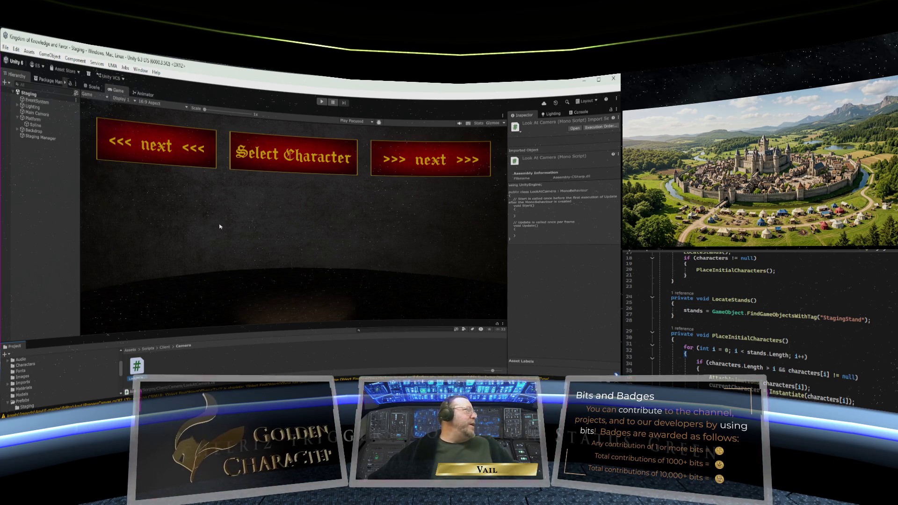
- Open LookAtCamera.cs in Visual Studio and trim the trailing blank line so the class ends at line 16
double_click(148, 365)
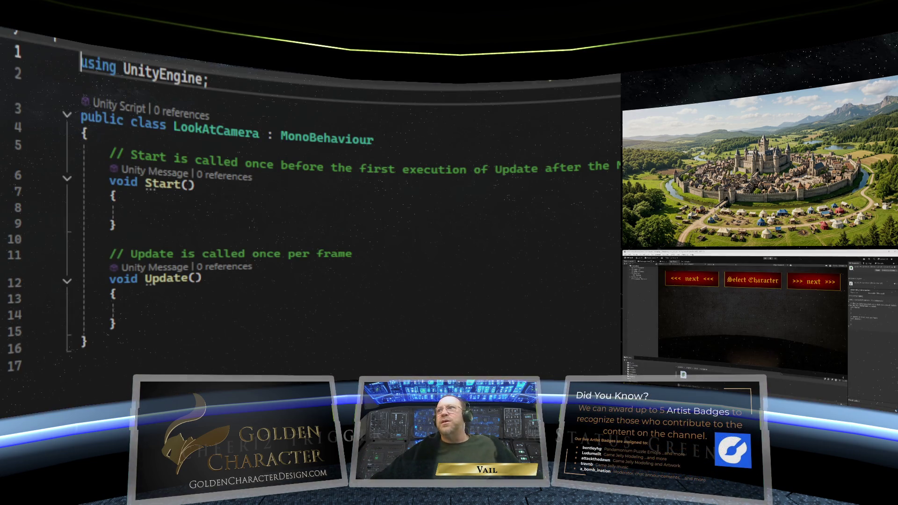
click(137, 363)
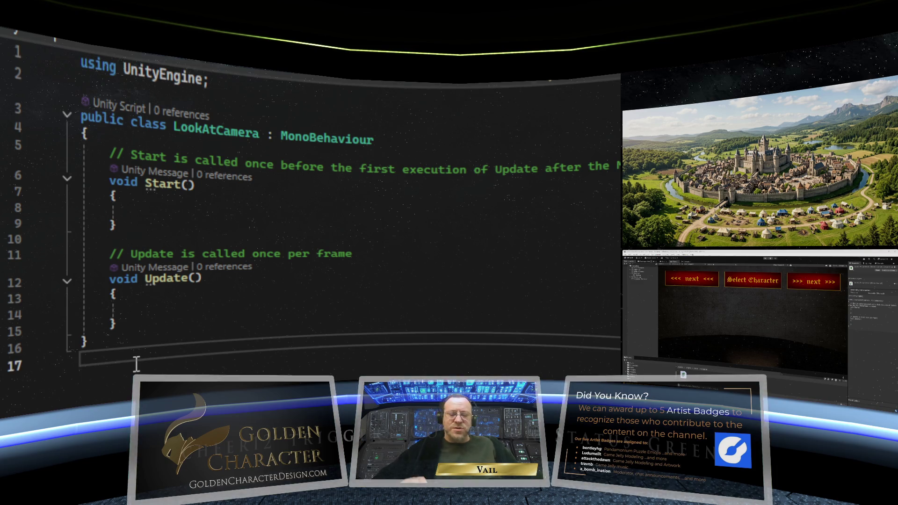
key(BackSpace)
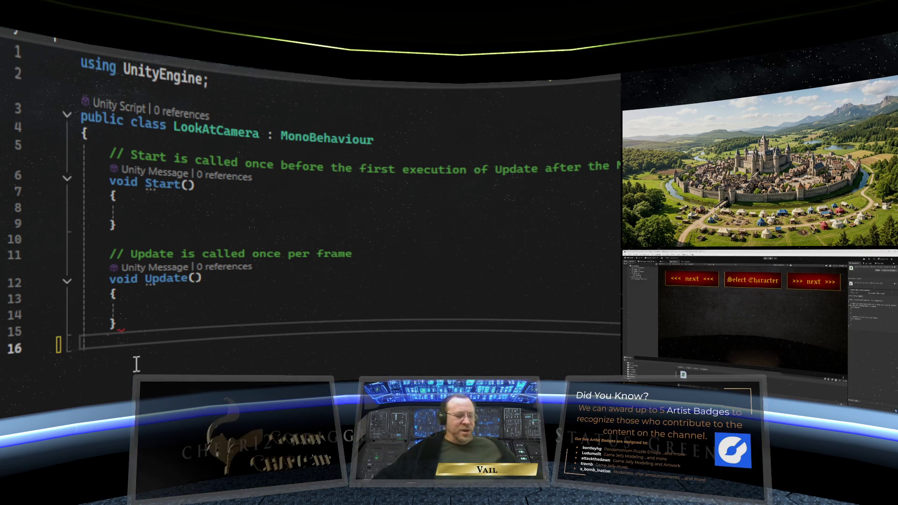
text(})
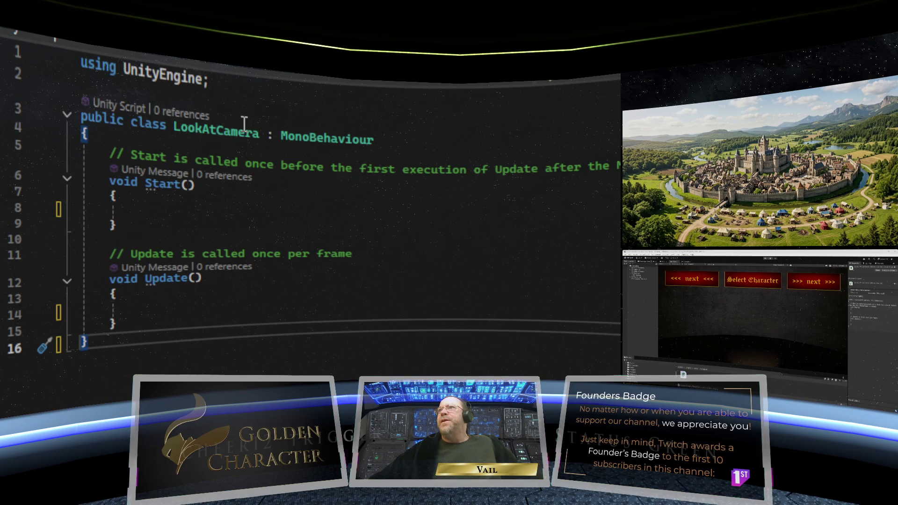
- Delete the template Start and Update methods, leaving an indented empty line in the class
click(151, 324)
mouse_move(151, 323)
mouse_down()
mouse_move(91, 241)
mouse_move(84, 151)
mouse_up()
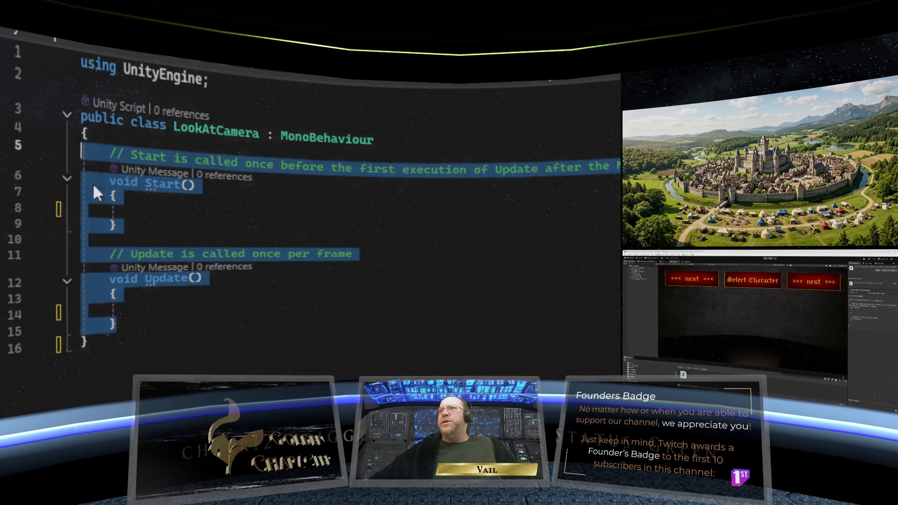
key(Delete)
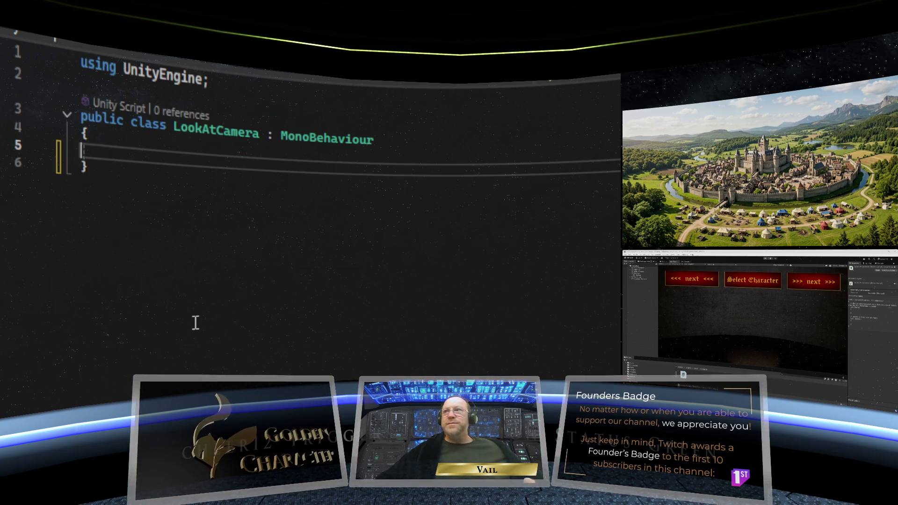
key(Tab)
key(Tab)
key(BackSpace)
key(BackSpace)
key(BackSpace)
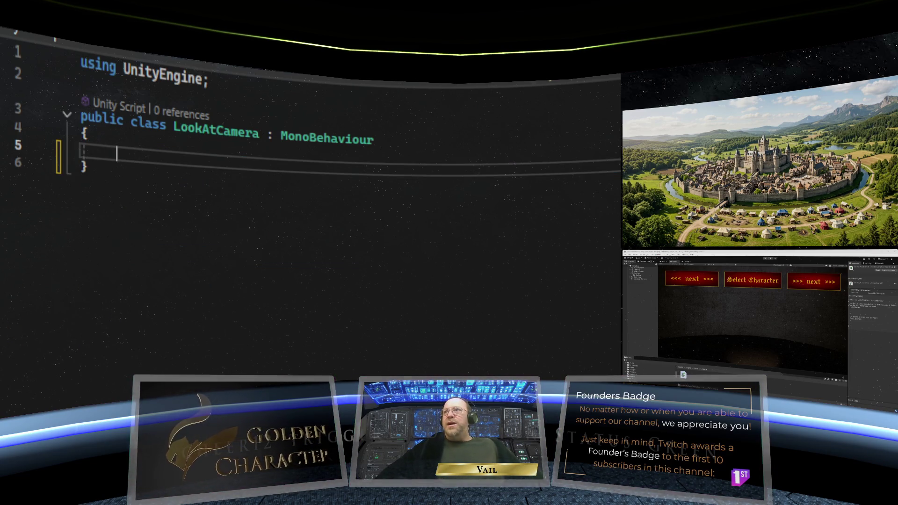
key(BackSpace)
key(BackSpace)
key(Tab)
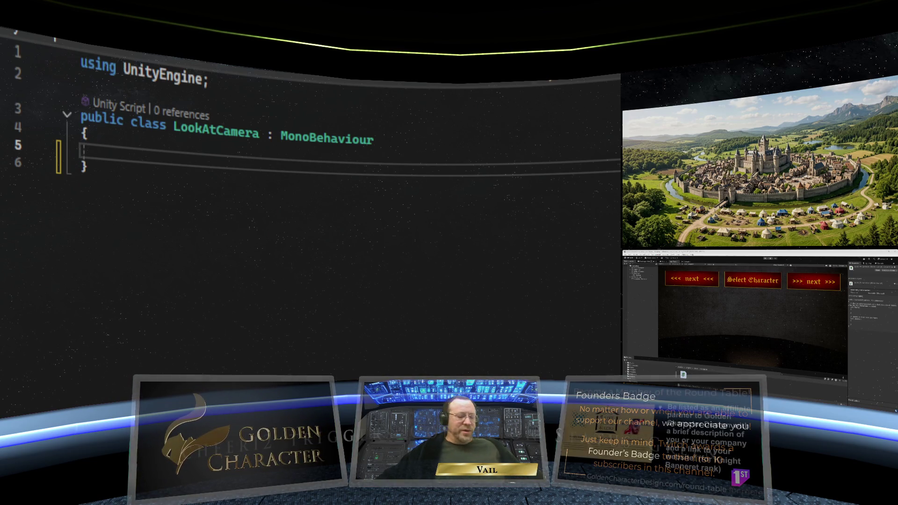
- Declare [SerializeField] private Camera cameraToLookAt, then begin typing private void Update below it
text(Serialize)
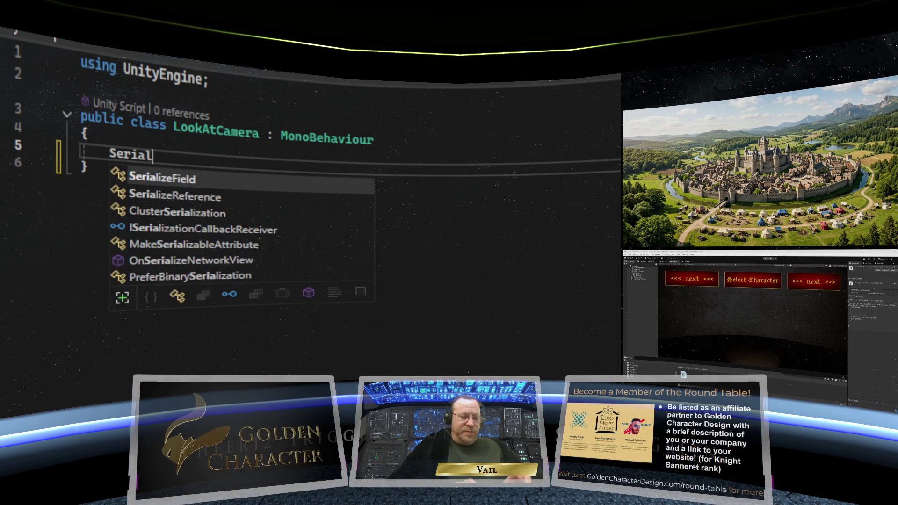
text(Field)
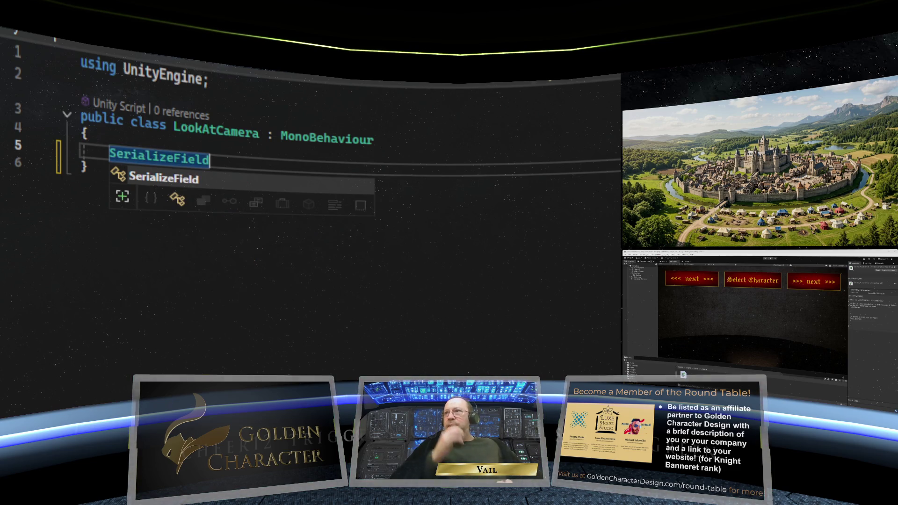
key(BackSpace)
key(BackSpace)
key(BackSpace)
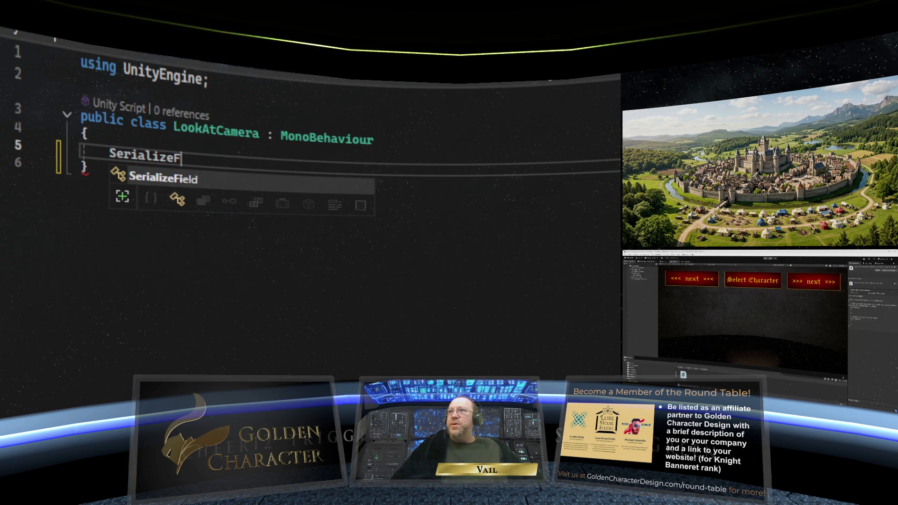
key(BackSpace)
key(BackSpace)
key(BackSpace)
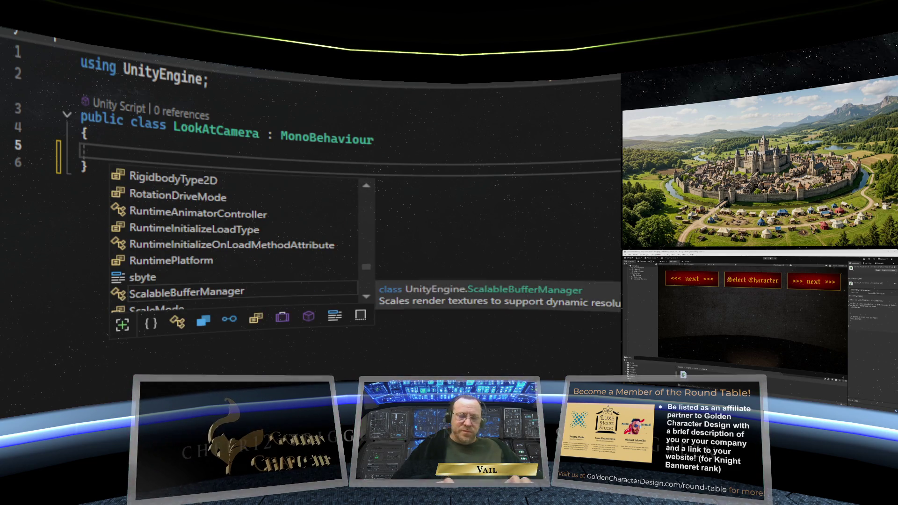
text([Serialize)
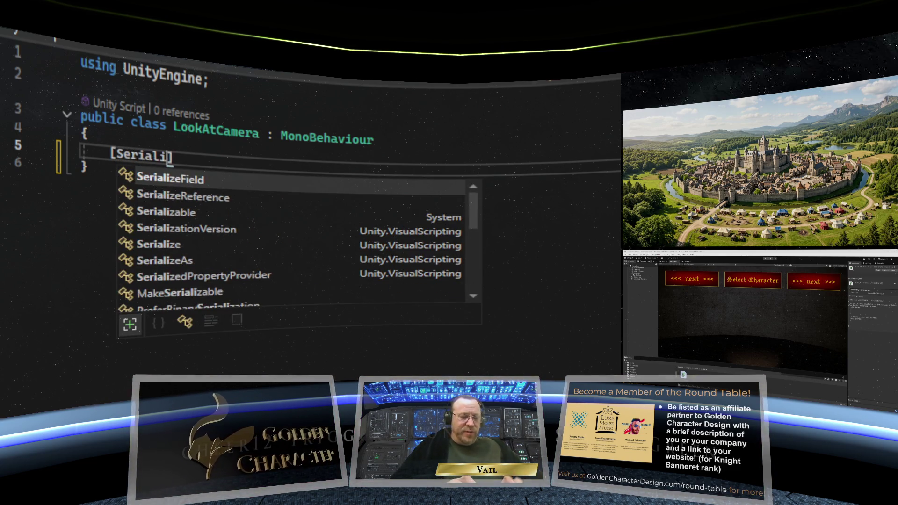
text(Field] )
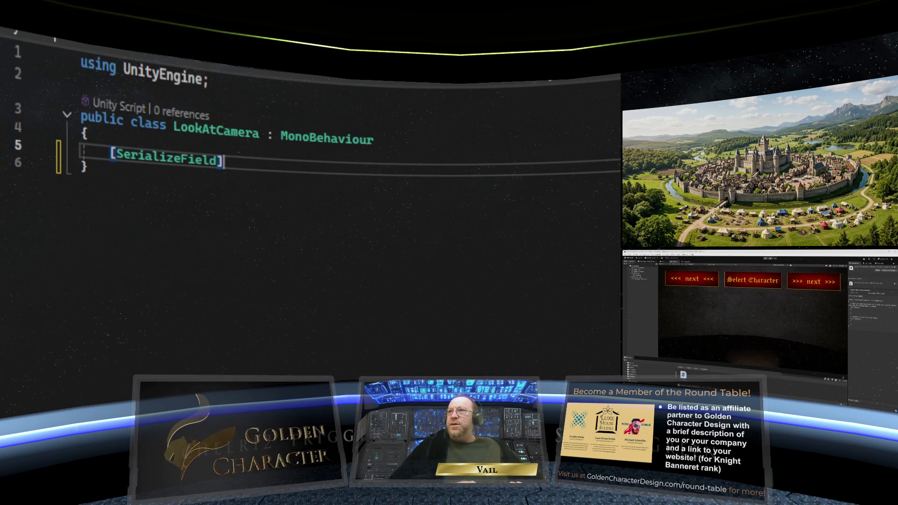
text(private )
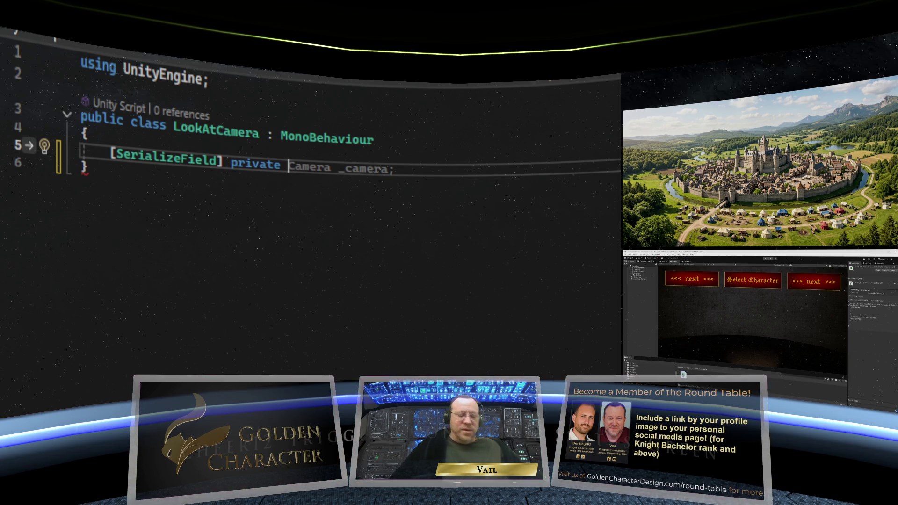
text(Camera )
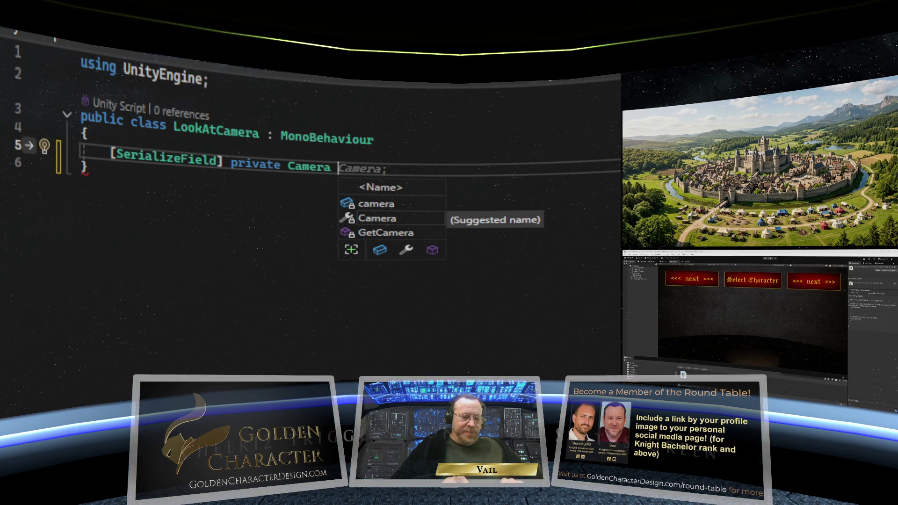
text(cam)
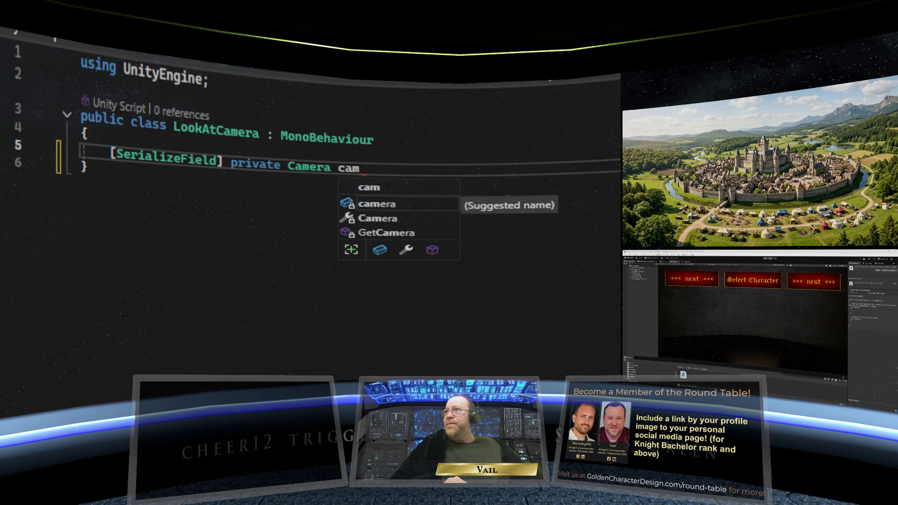
text(era)
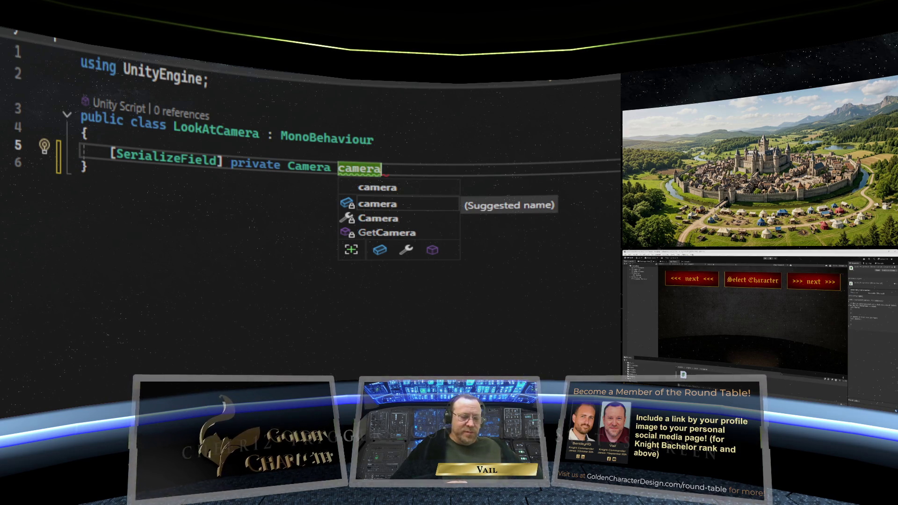
text(To)
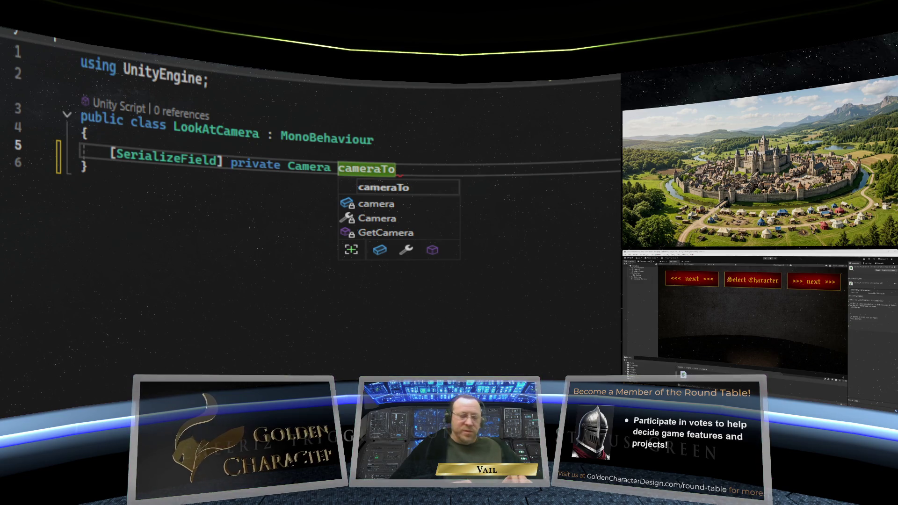
text(LookAt;)
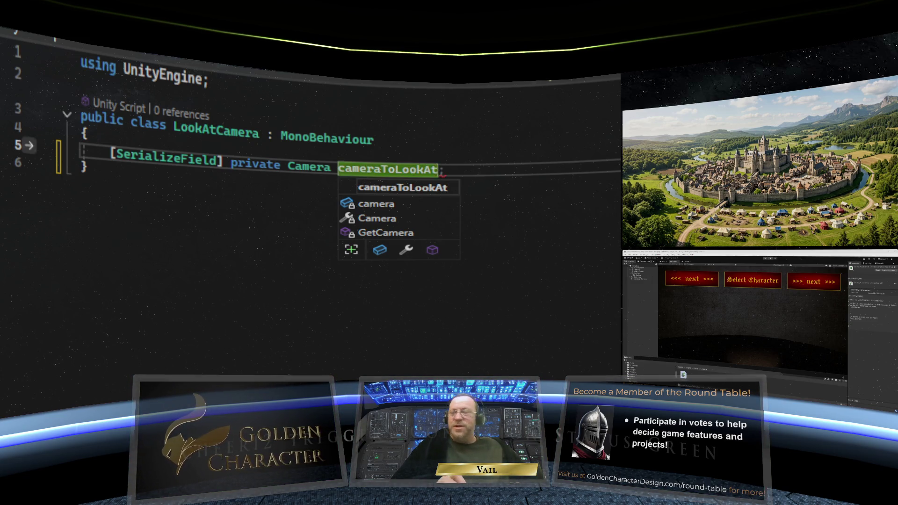
key(End)
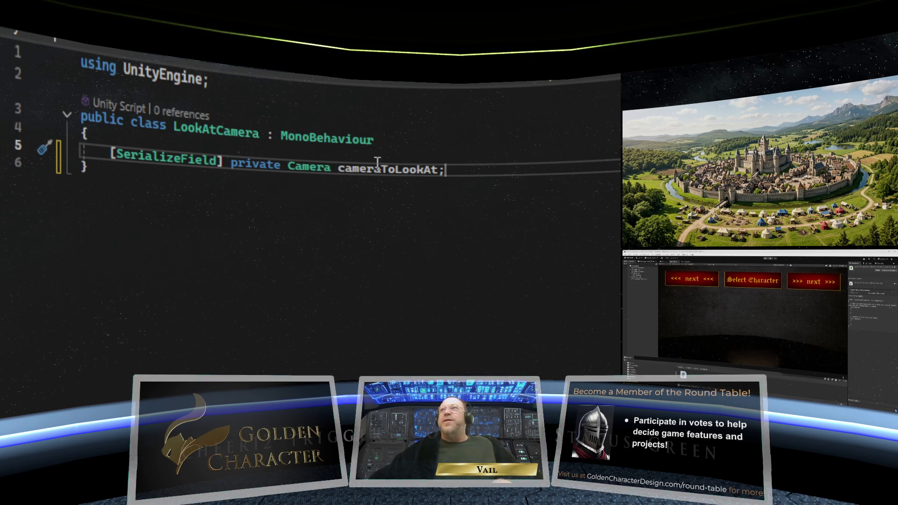
mouse_move(364, 142)
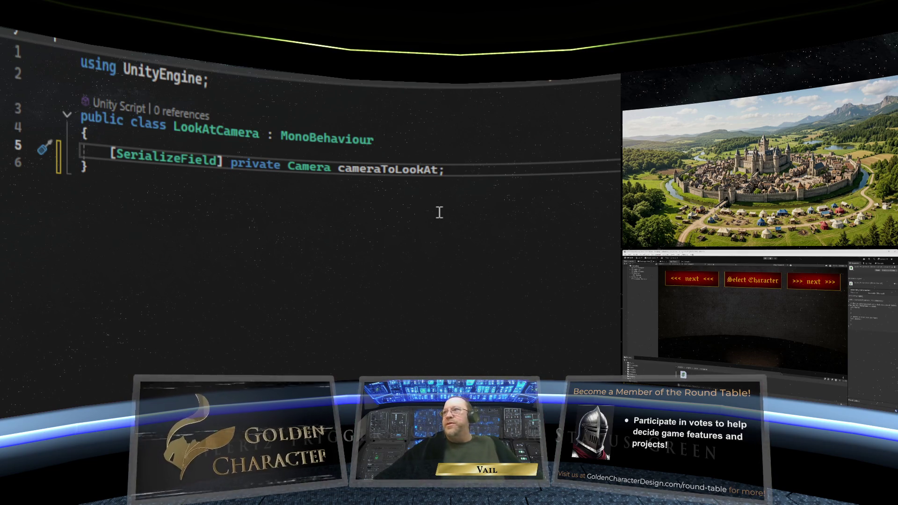
key(Return)
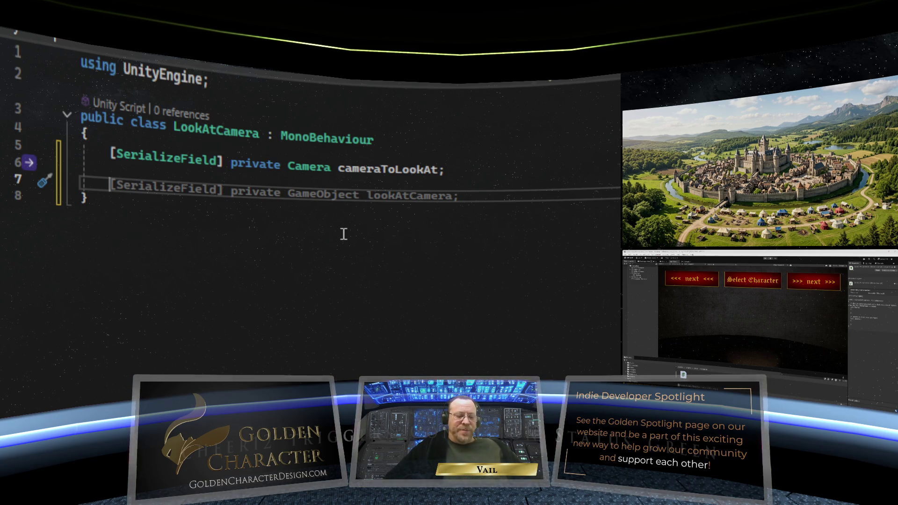
text(private)
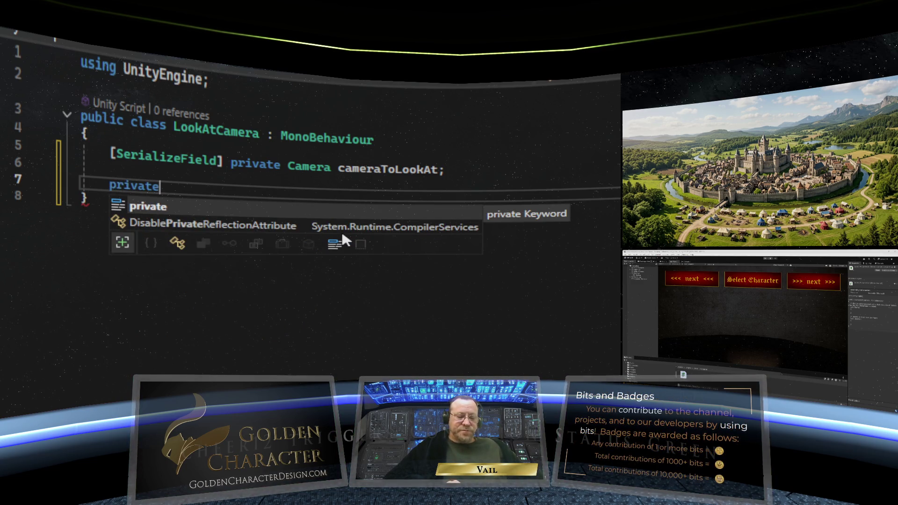
text( void )
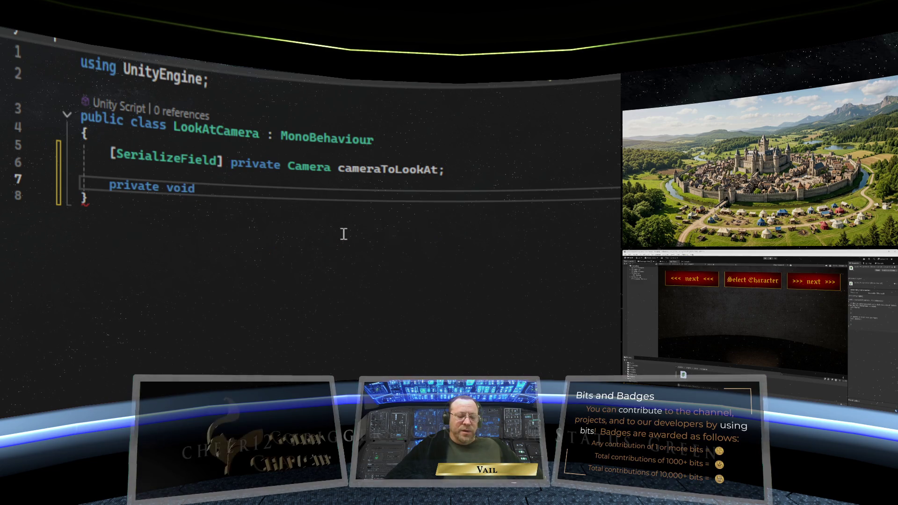
text(Update)
- Complete the empty private void Update() method below the cameraToLookAt field
key(Tab)
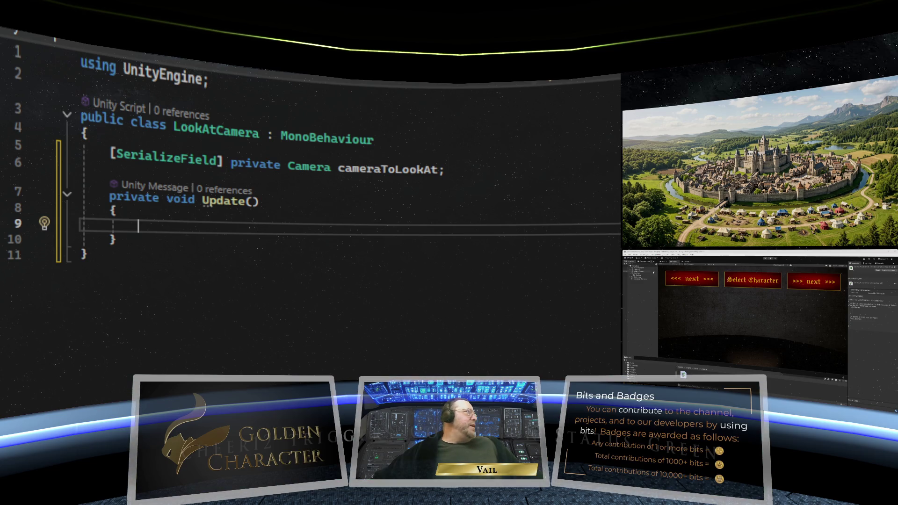
click(642, 277)
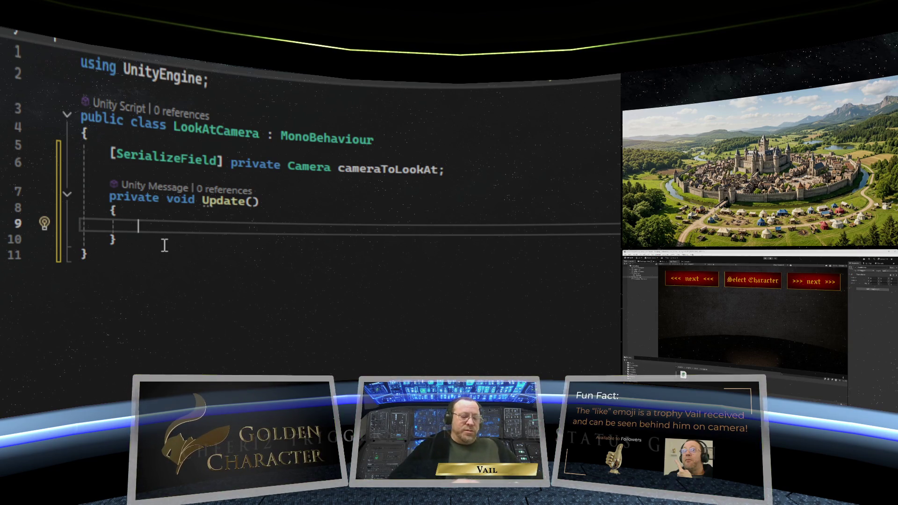
text(tr)
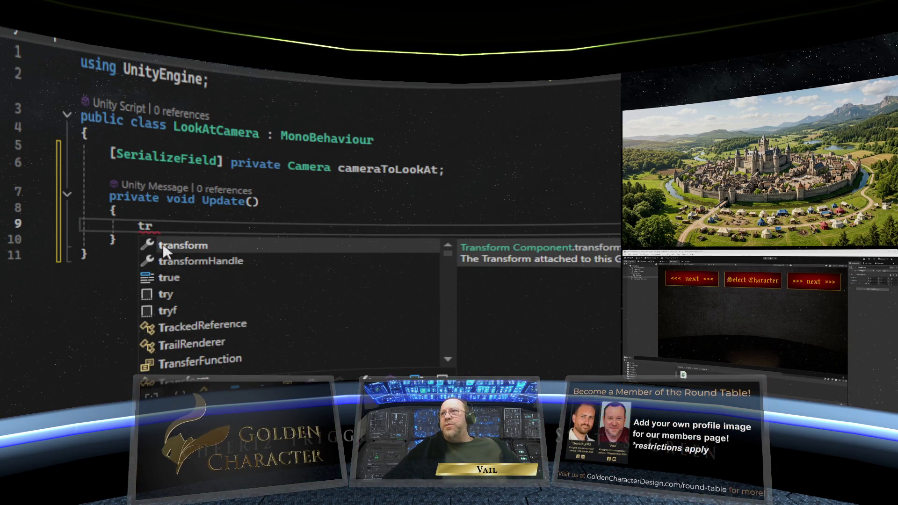
key(BackSpace)
key(BackSpace)
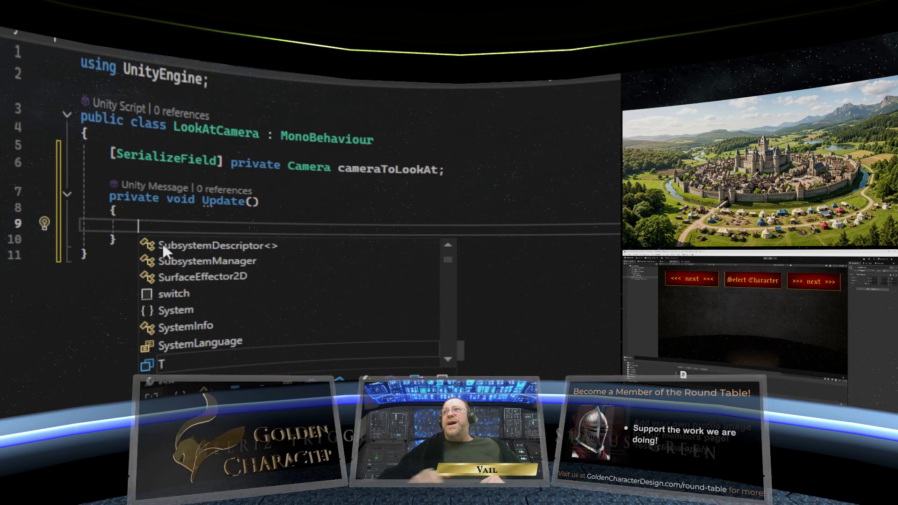
- Add a private Vector3 tempRotation field below cameraToLookAt, correcting the name's spelling
click(451, 170)
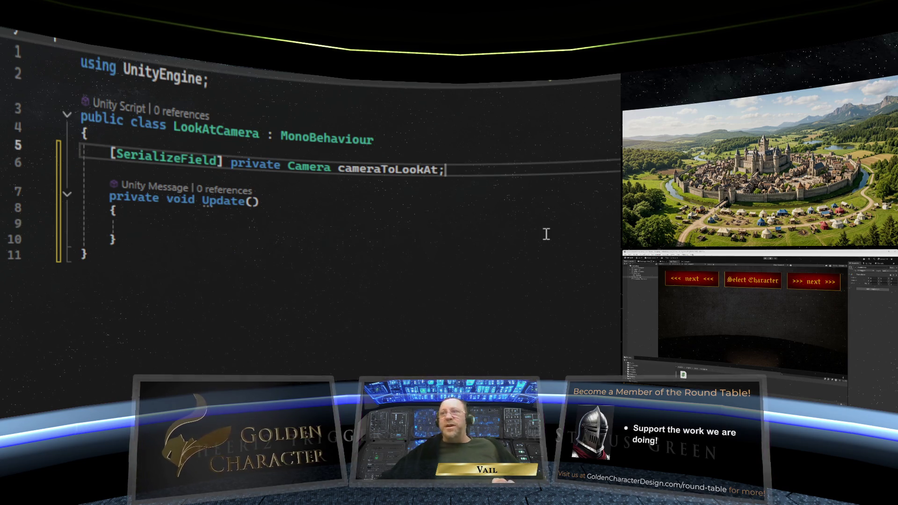
key(Return)
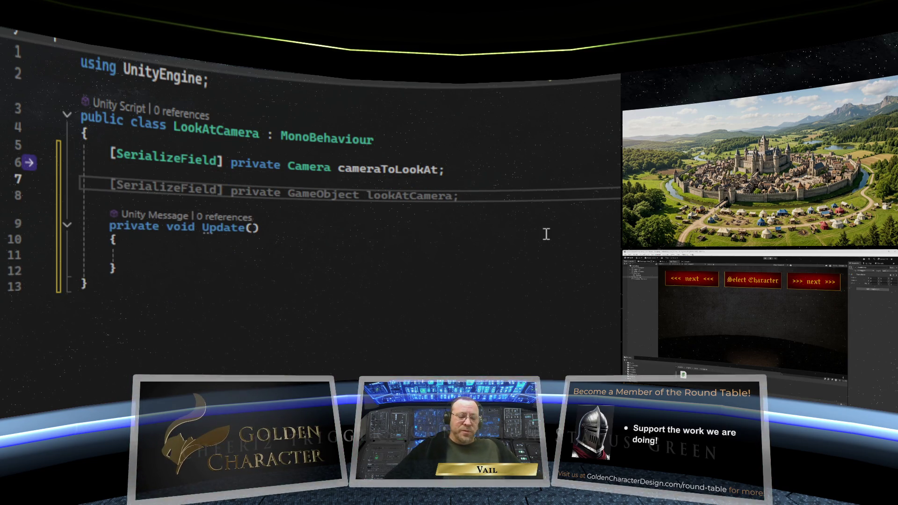
text(private )
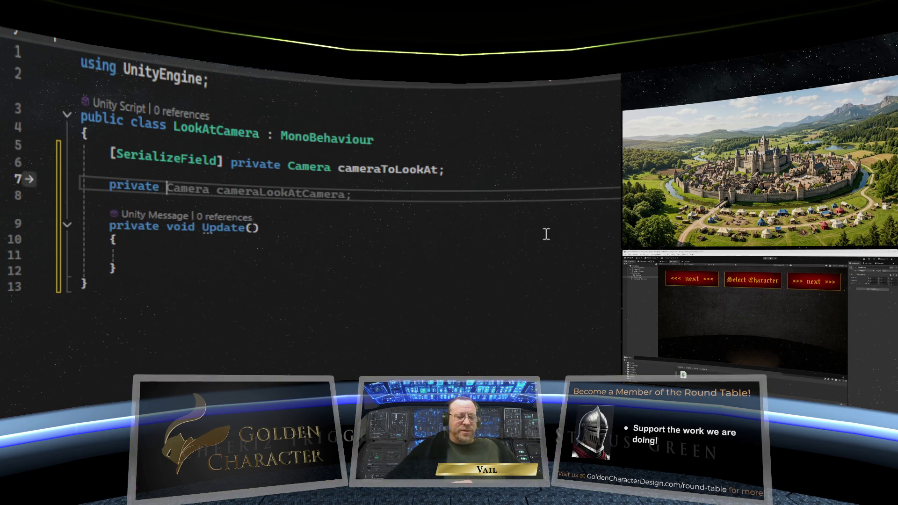
text(Vector3)
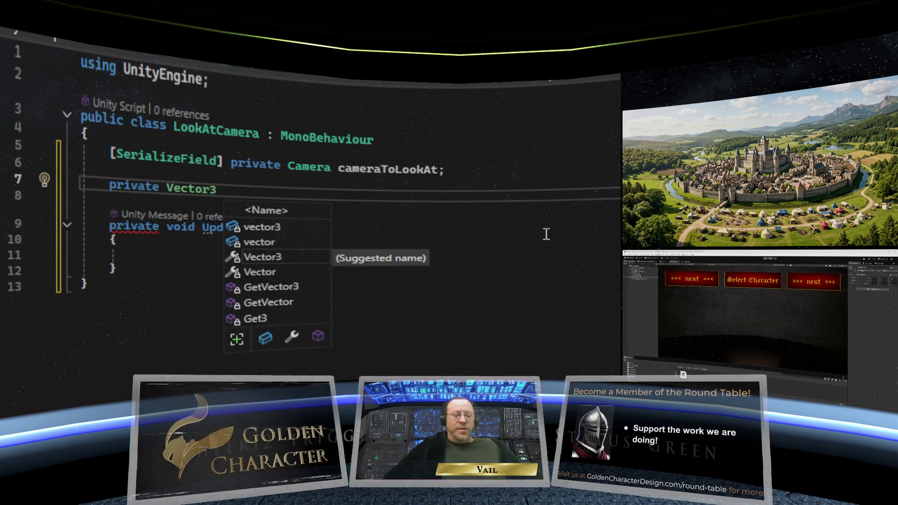
text( rot)
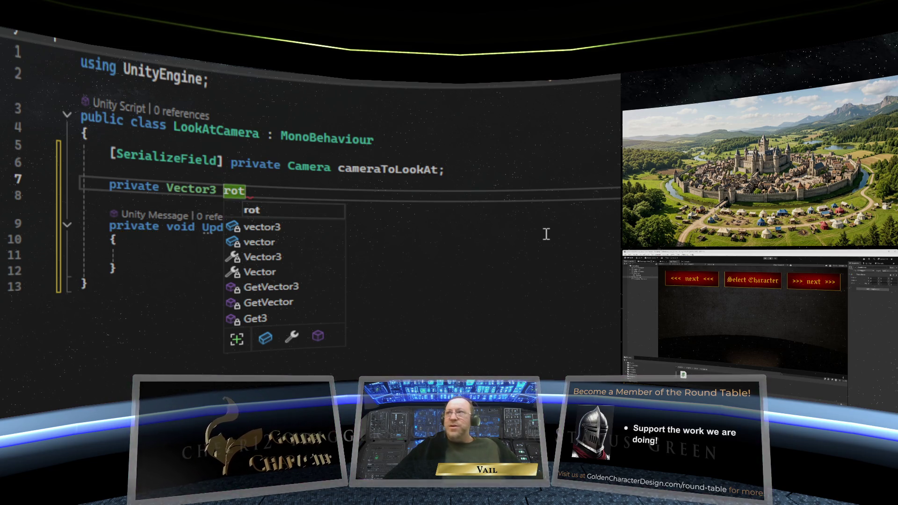
text(aio)
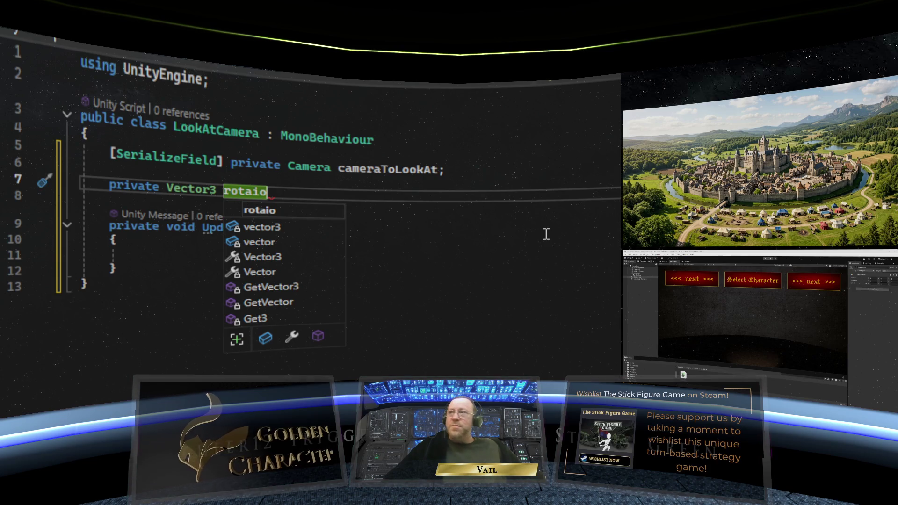
key(BackSpace)
key(BackSpace)
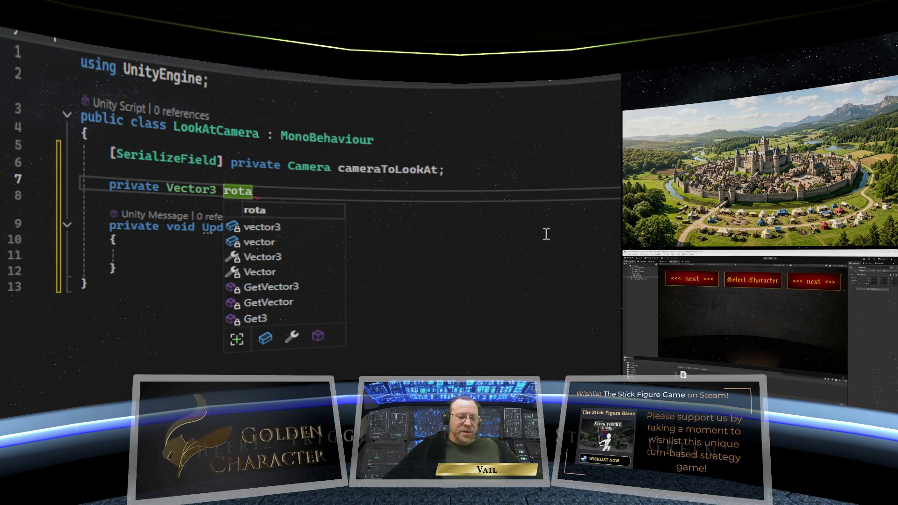
text(tion;)
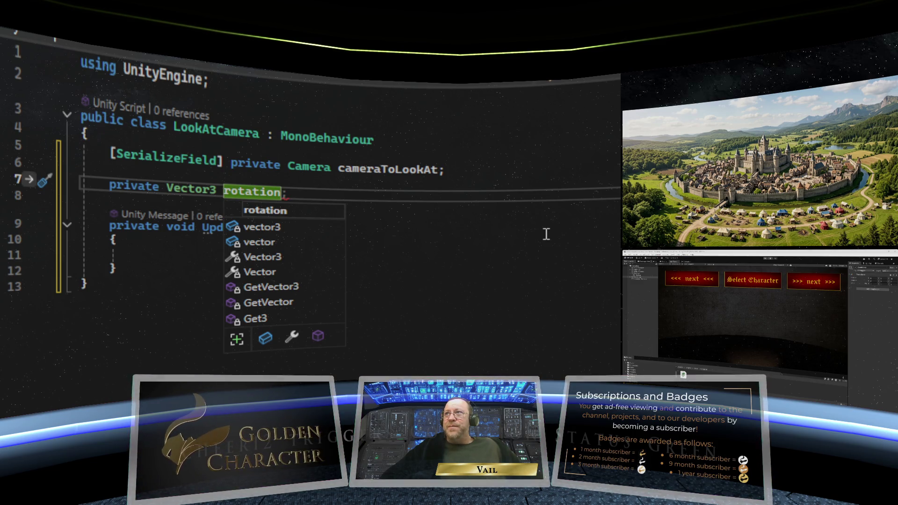
key(BackSpace)
key(BackSpace)
key(BackSpace)
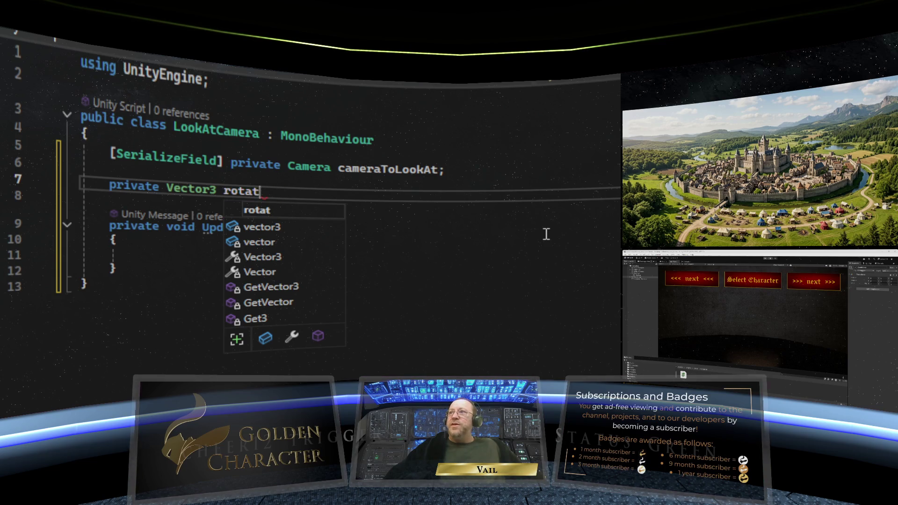
key(BackSpace)
key(BackSpace)
text(temp)
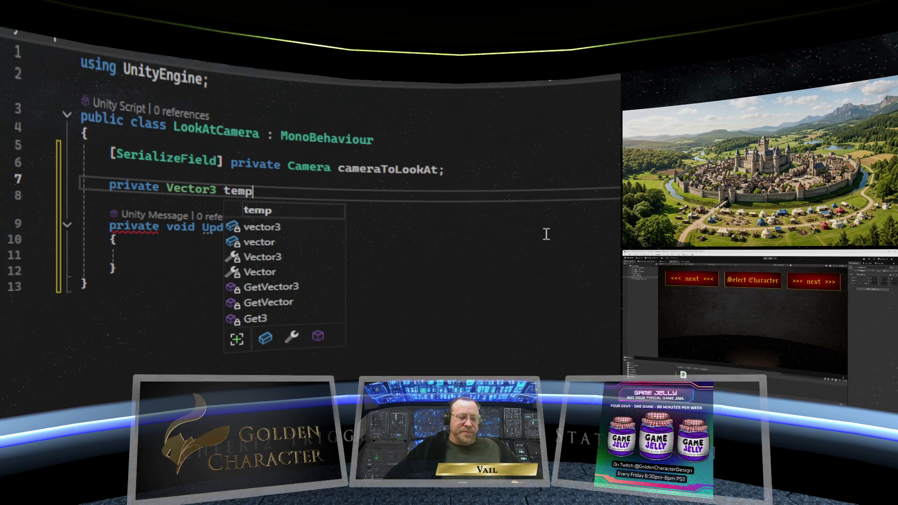
text(Rotaion;)
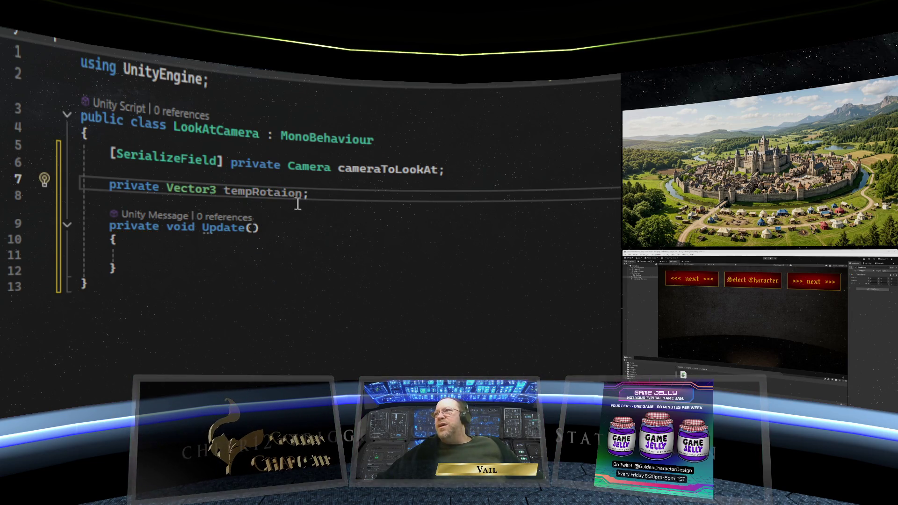
click(284, 194)
- Fix the tempRotation spelling and start the Update statement 'tempRotation.y =' on line 11
text(t)
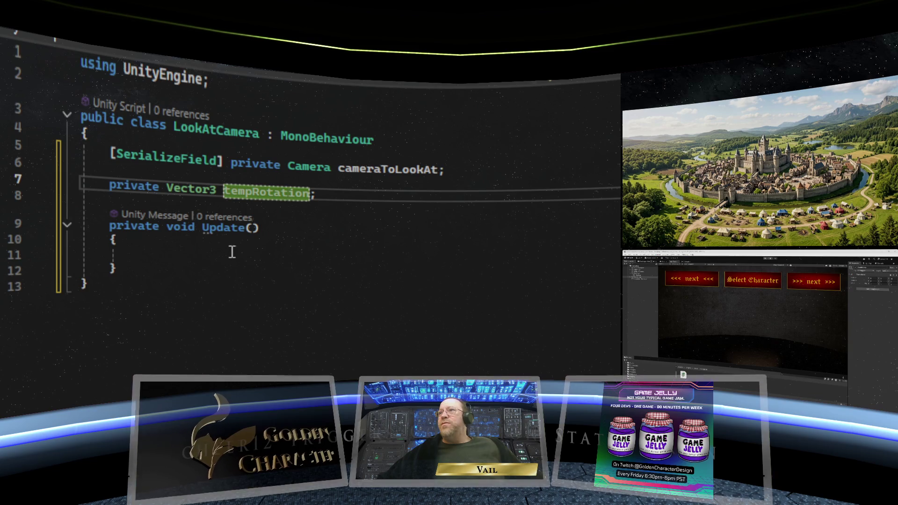
click(230, 253)
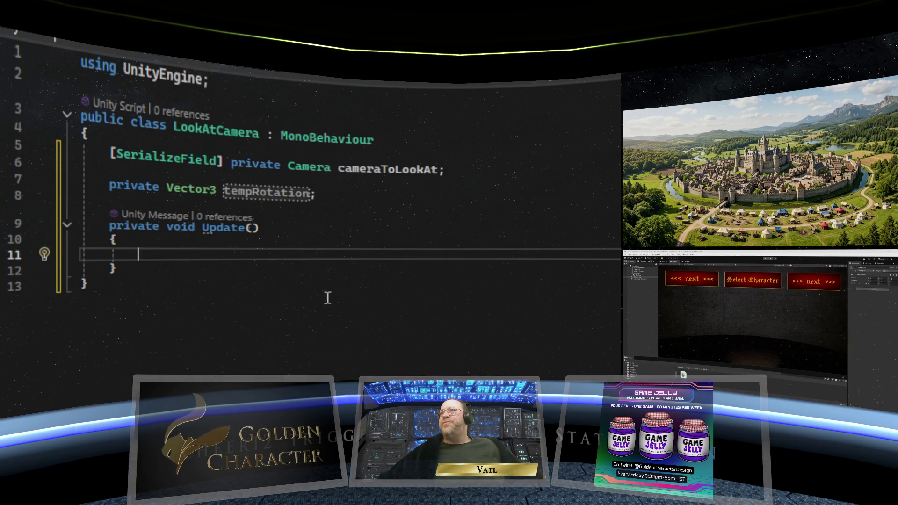
mouse_move(201, 227)
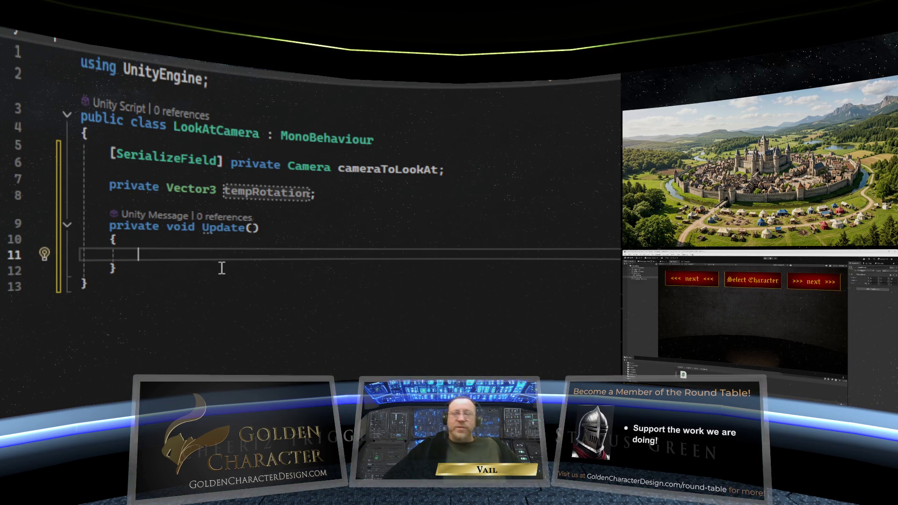
text(temp)
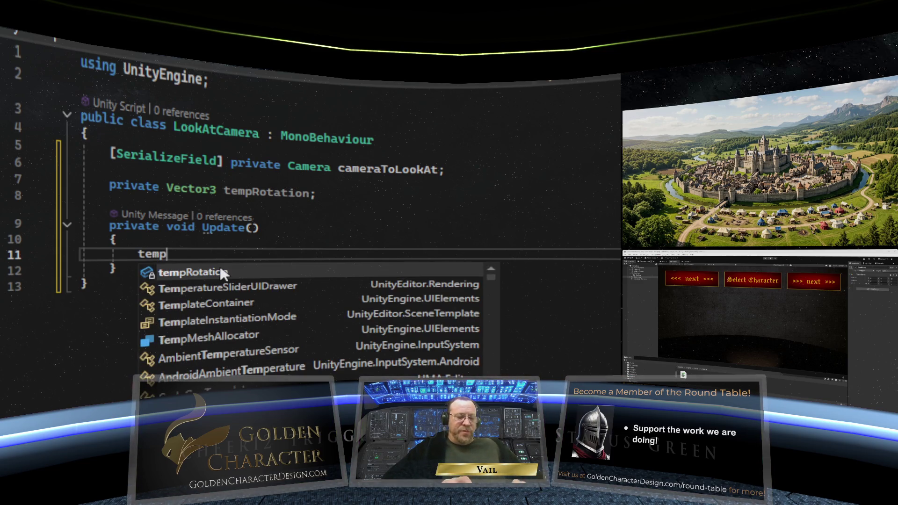
text(Rotaion)
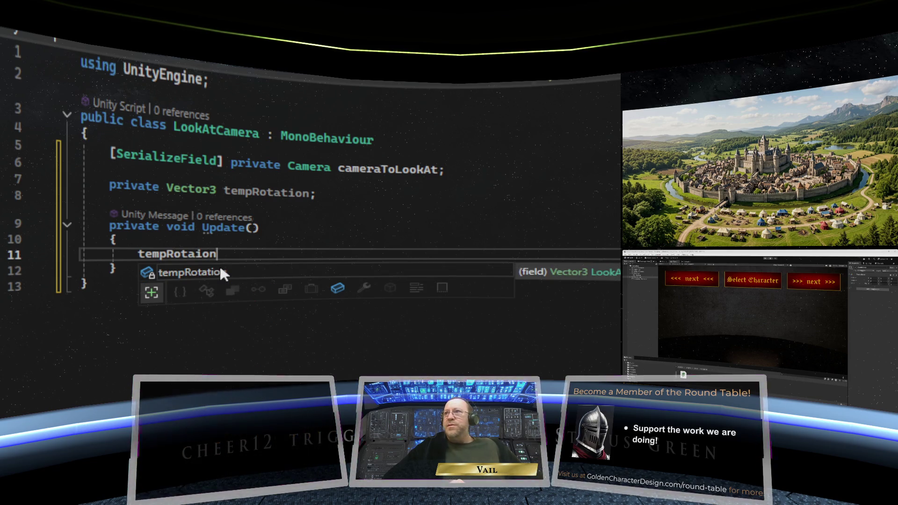
key(BackSpace)
key(BackSpace)
key(BackSpace)
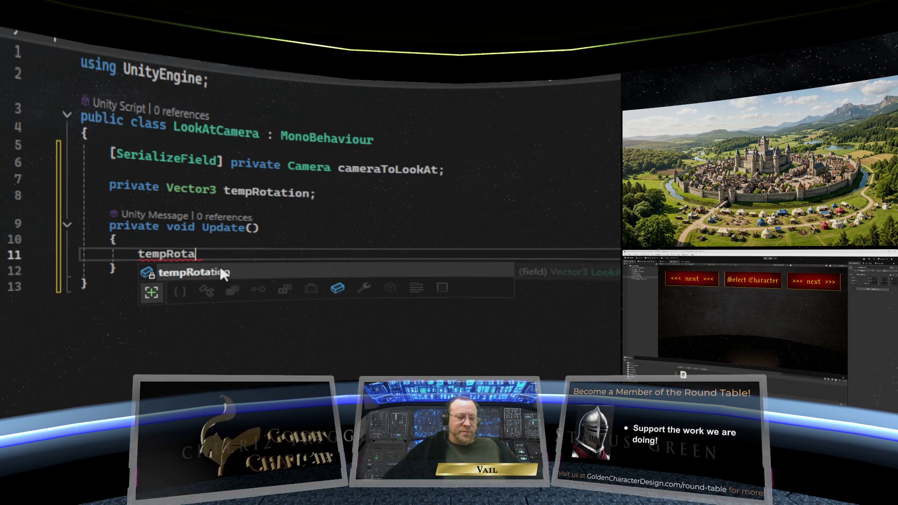
text(tion)
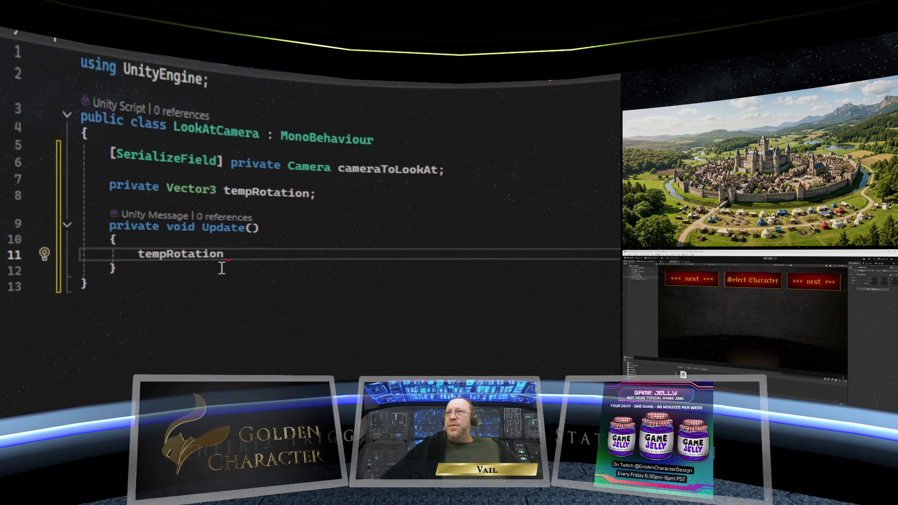
text(.y)
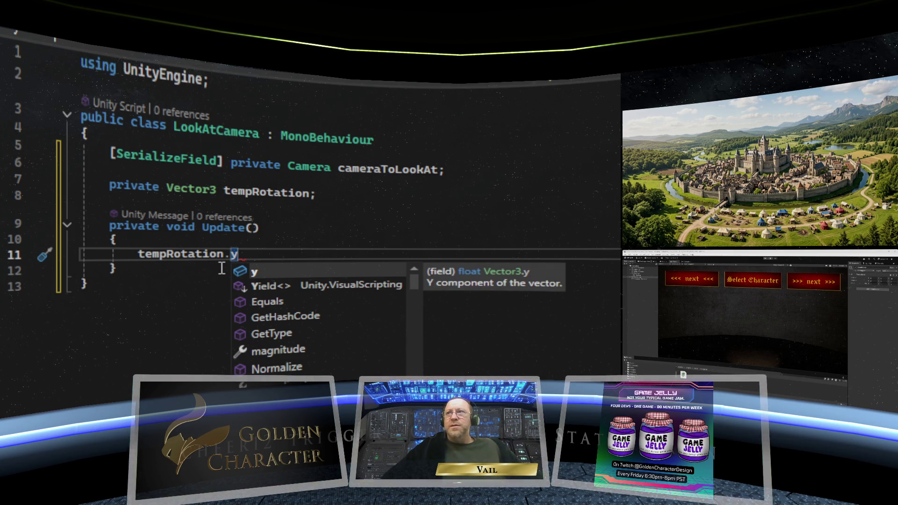
text( =)
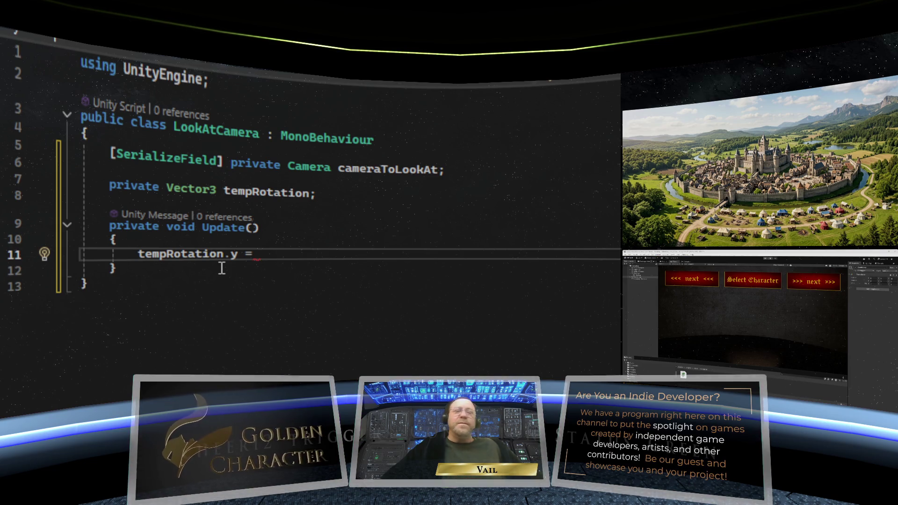
- Extend line 11 to 'tempRotation.y = cameraToLookAt.', close the chat window, and add blank line 12
text(ca)
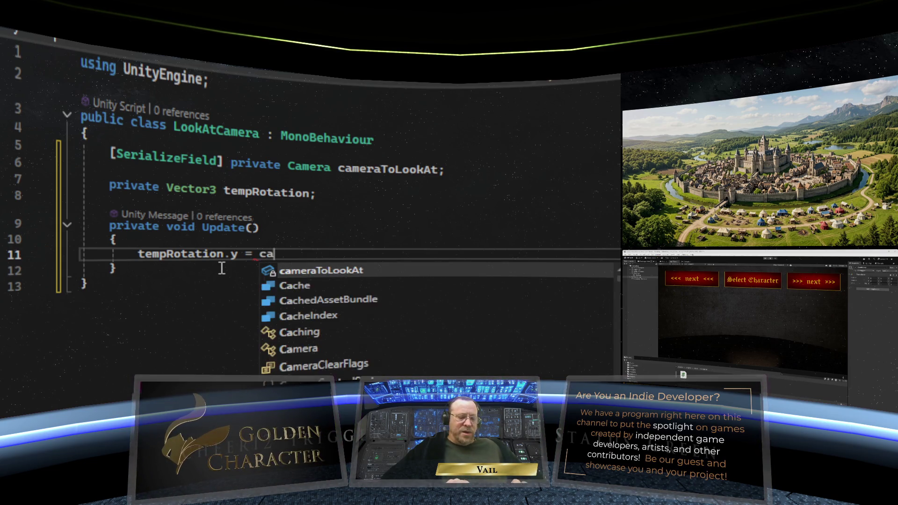
text(meraToLookAt)
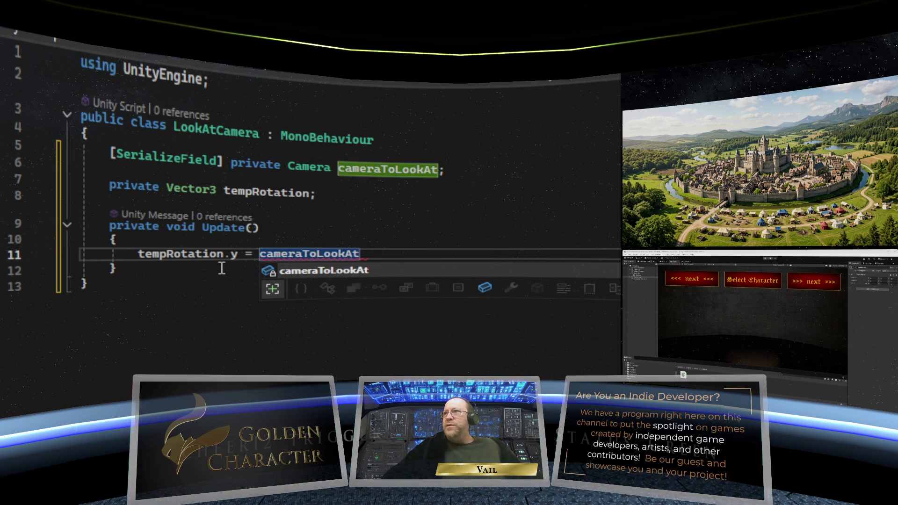
text(.)
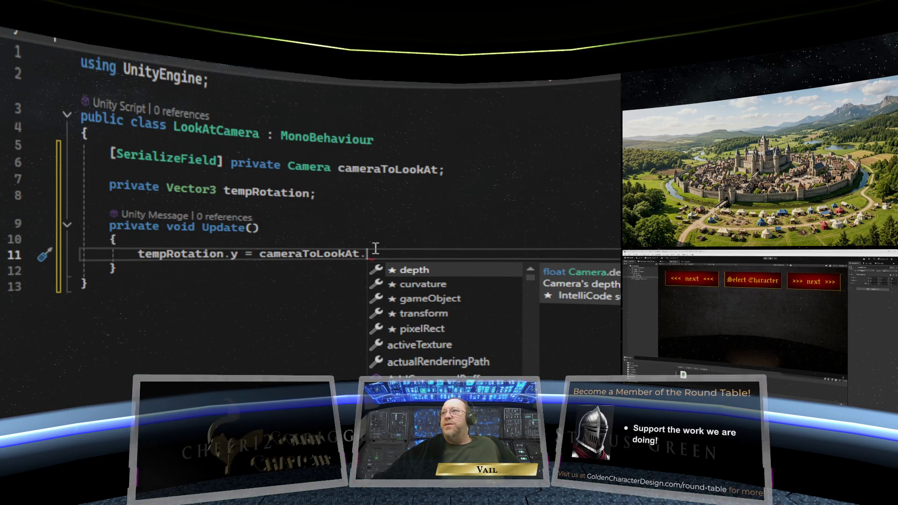
mouse_move(375, 252)
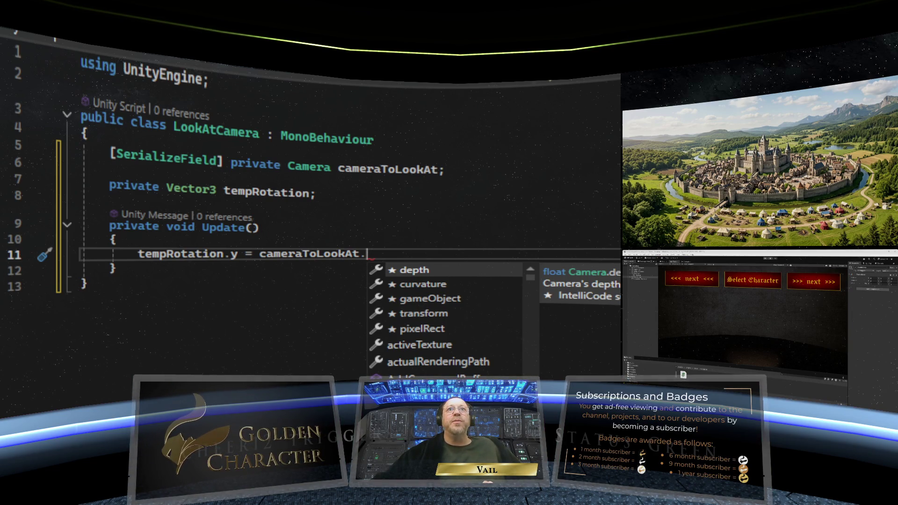
key(Escape)
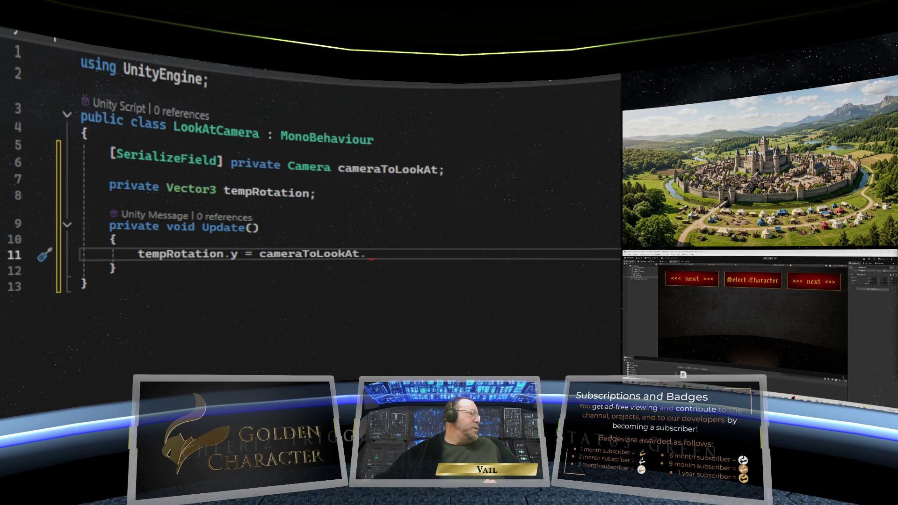
key(alt+Tab)
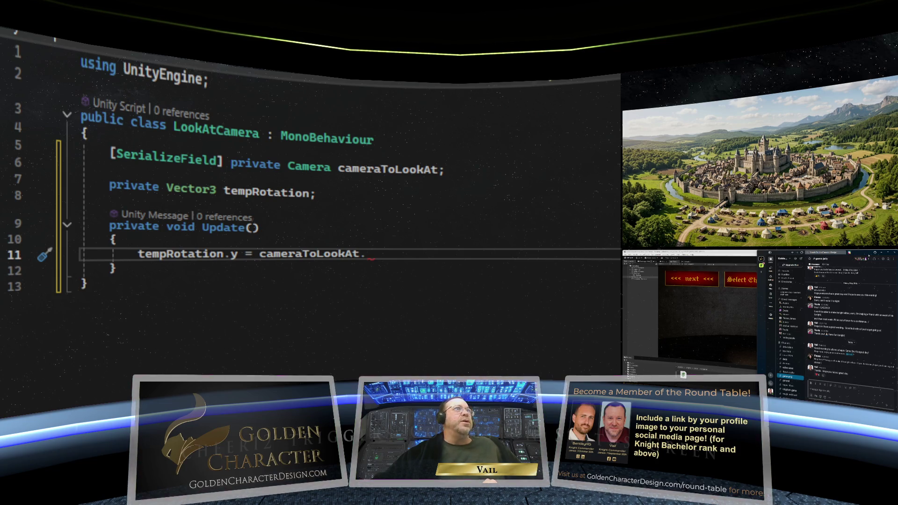
click(881, 252)
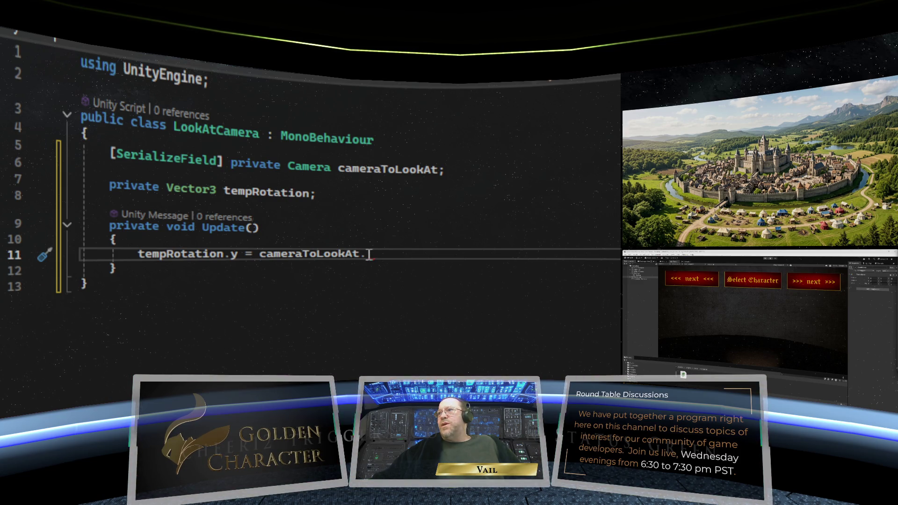
key(Return)
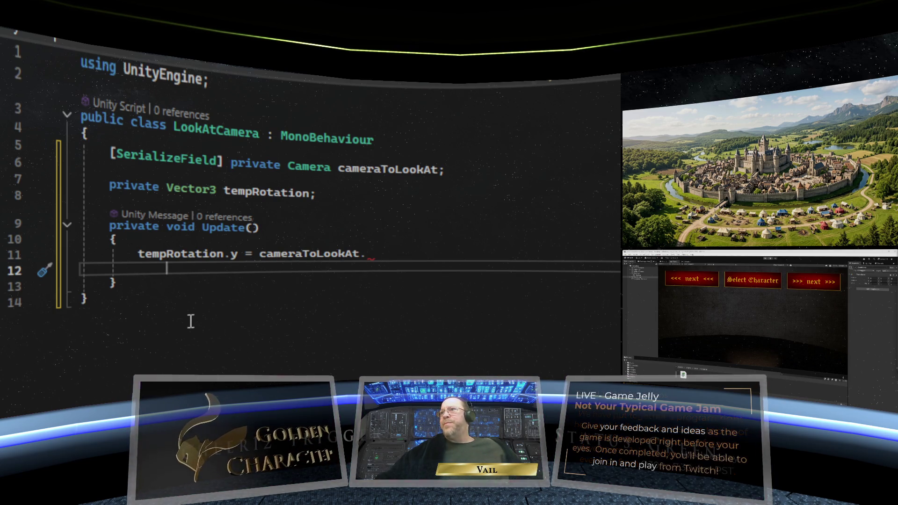
- On line 12 write 'transform.rotation =', replacing tempRotation with a Quaternion. call
text(transfor)
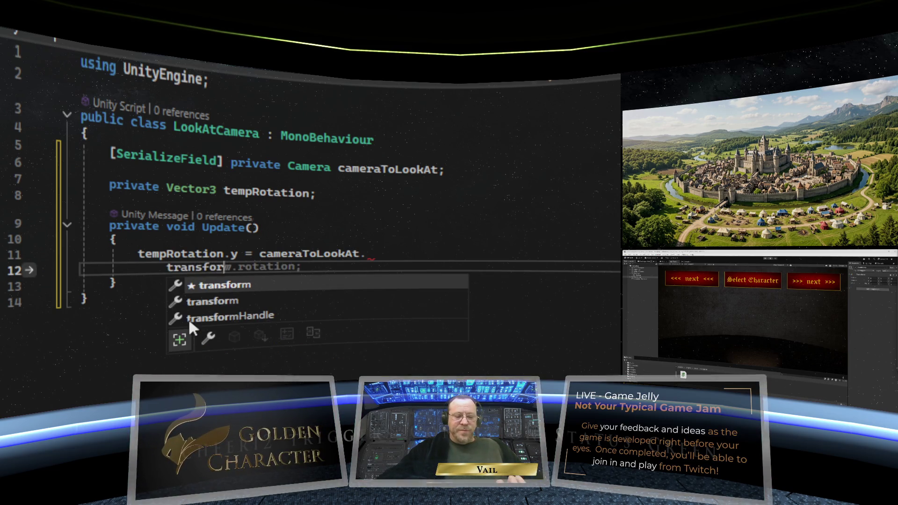
key(Tab)
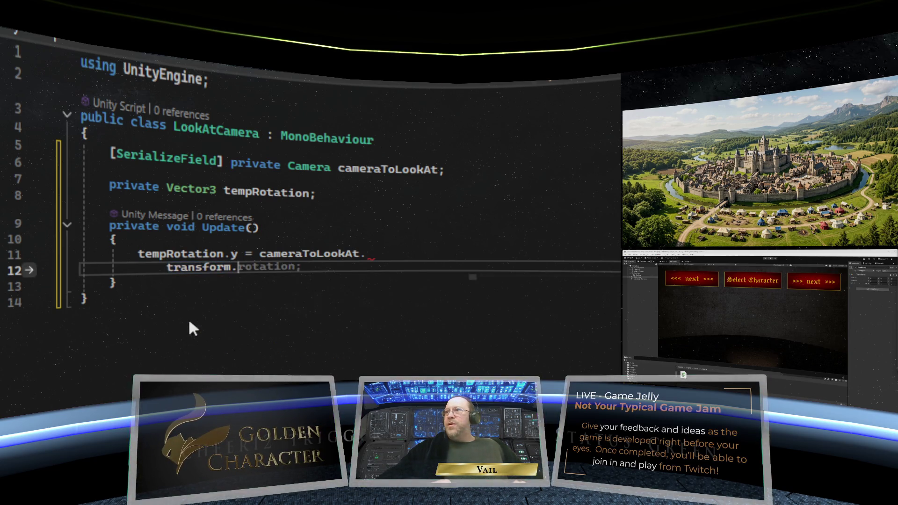
text(.)
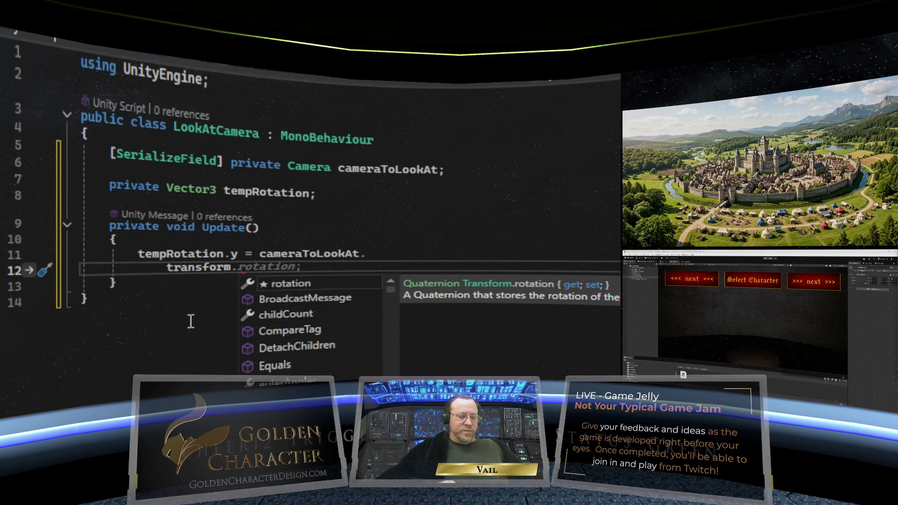
text(rotation = )
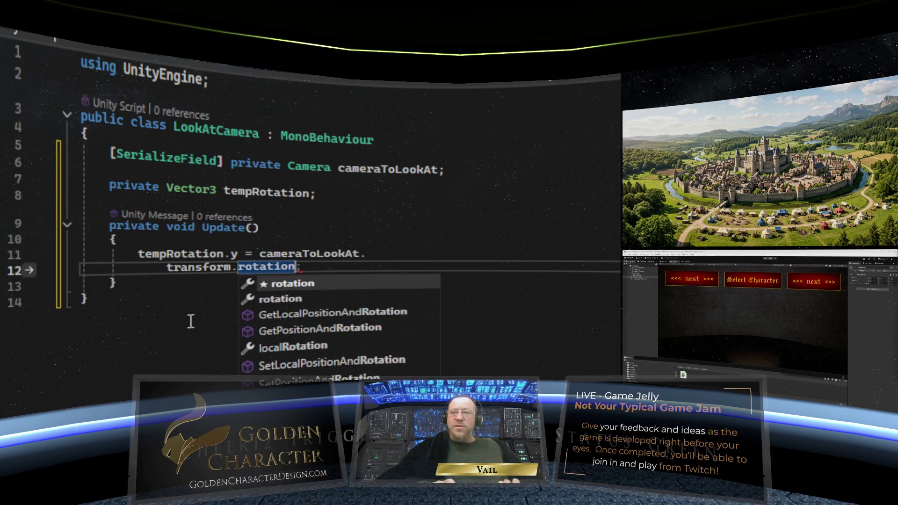
text(tem)
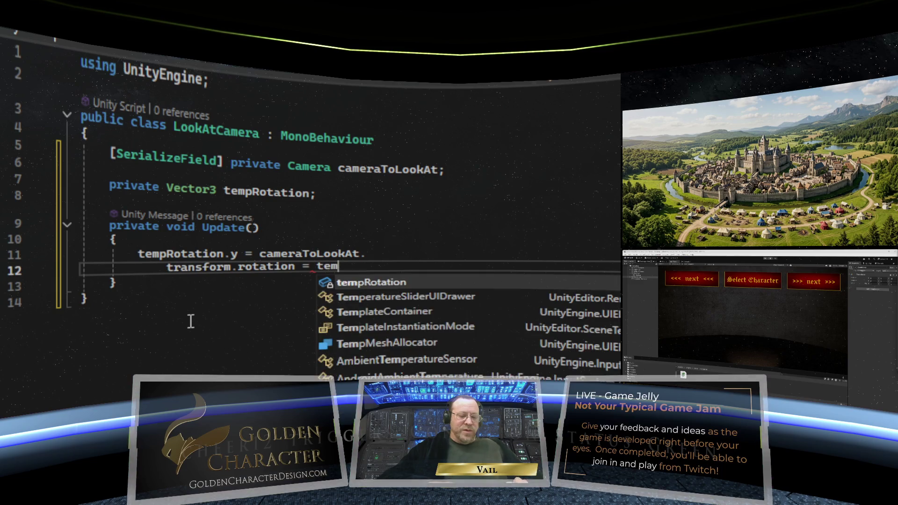
text(pRotation)
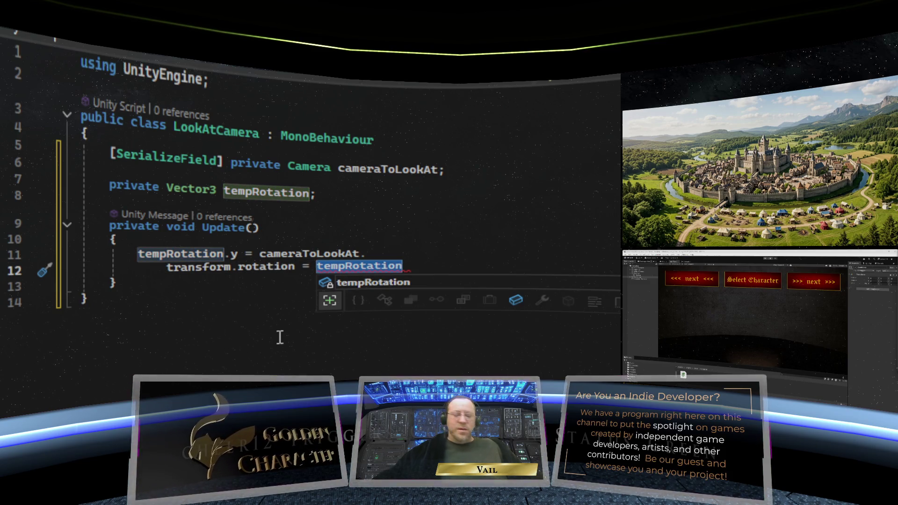
text(Qua)
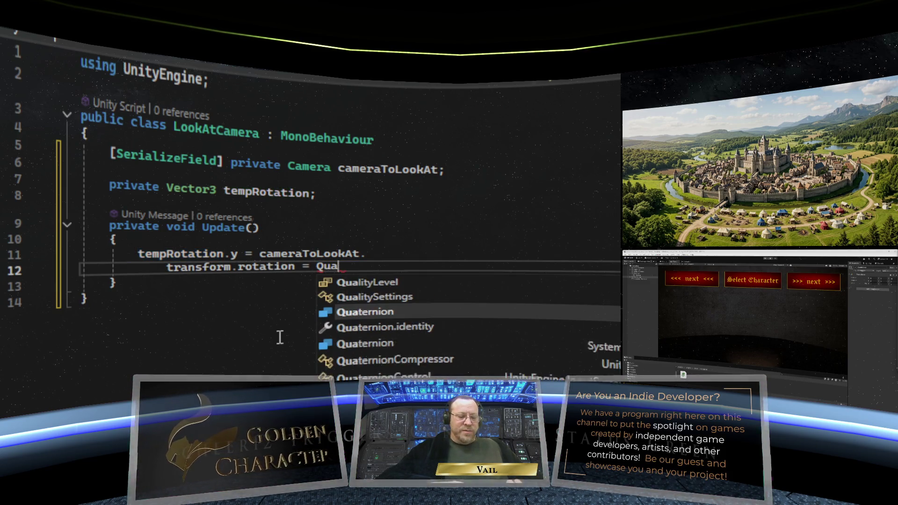
text(ternion.)
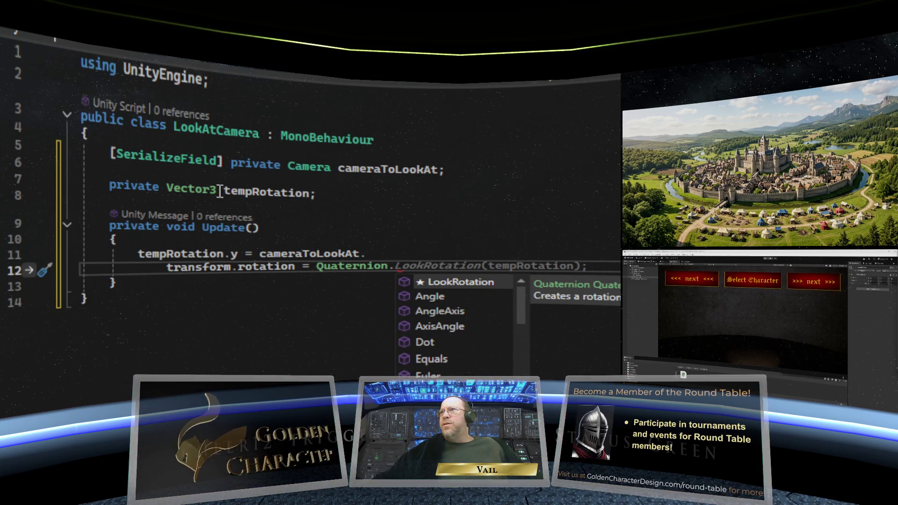
- Rename the Vector3 field tempRotation to direction on line 7
drag(310, 193, 223, 193)
text(direction)
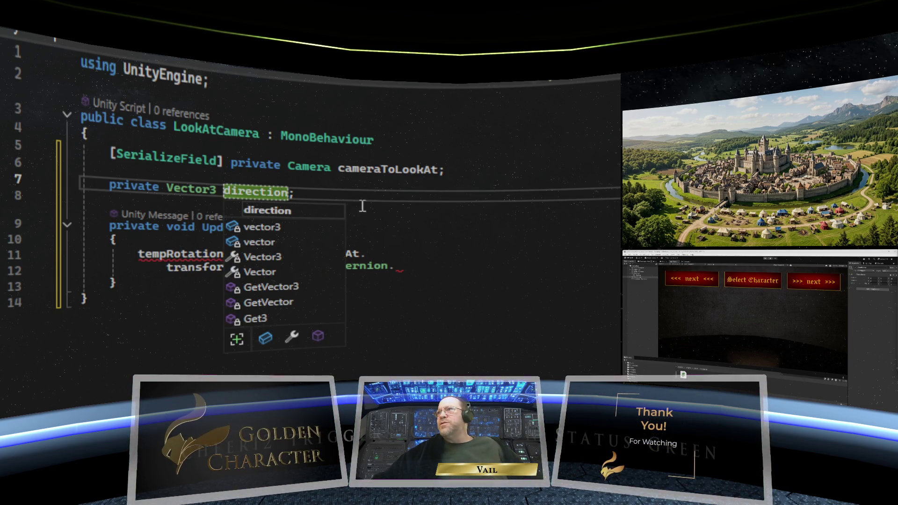
click(374, 194)
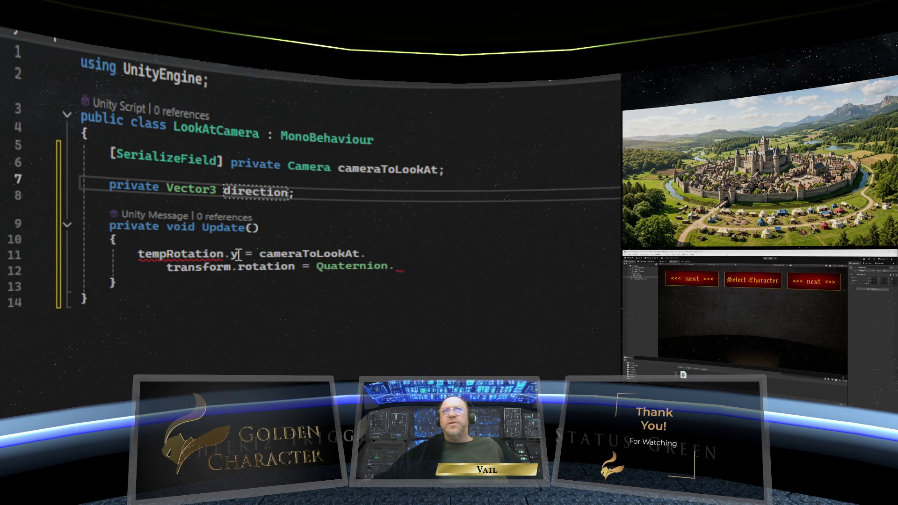
- Make line 11 read direction = cameraToLookAt.transform.position - transform.position;
drag(239, 255, 138, 253)
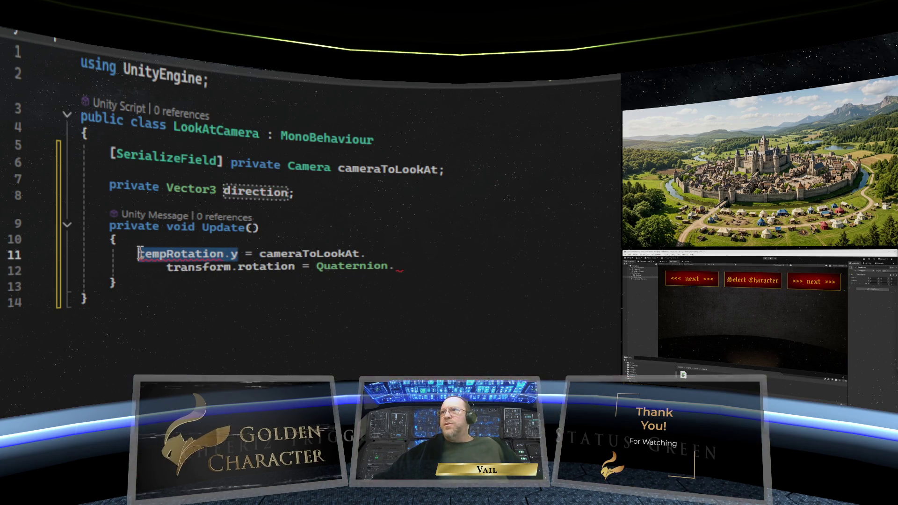
text(direction)
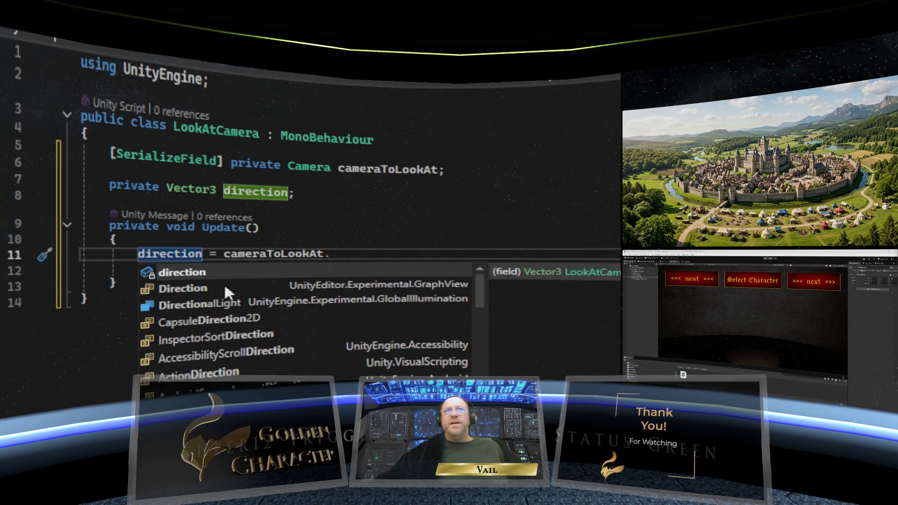
click(374, 256)
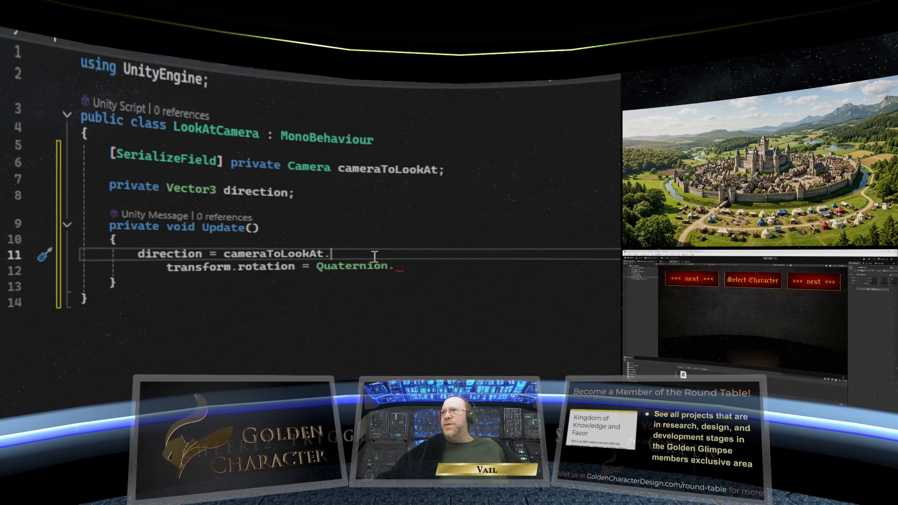
text(transform)
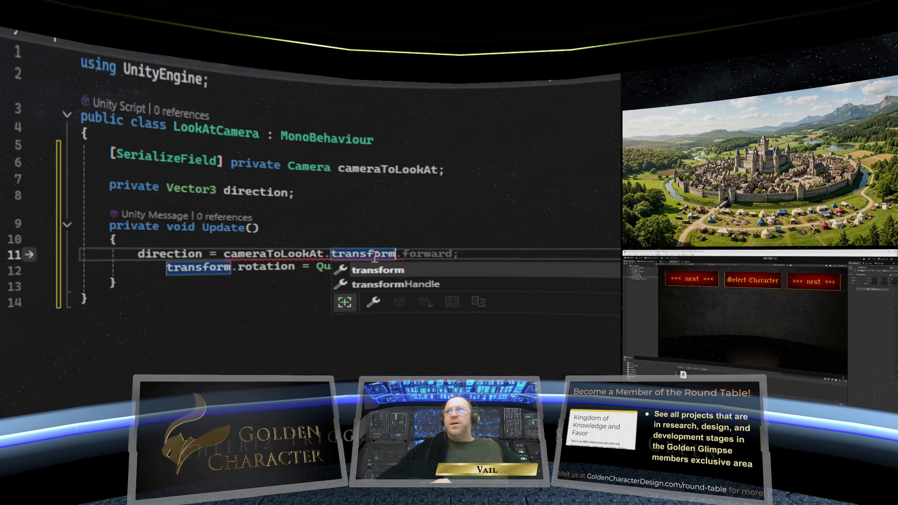
text(.p)
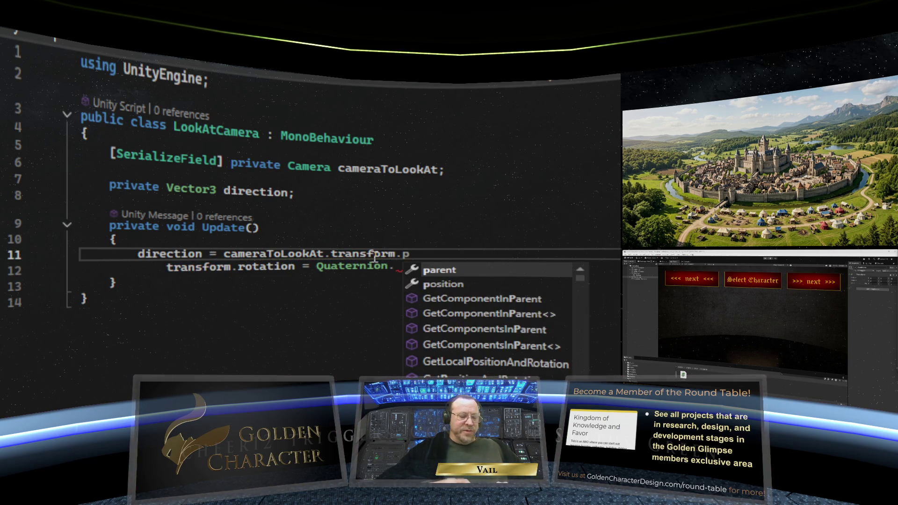
text(osition )
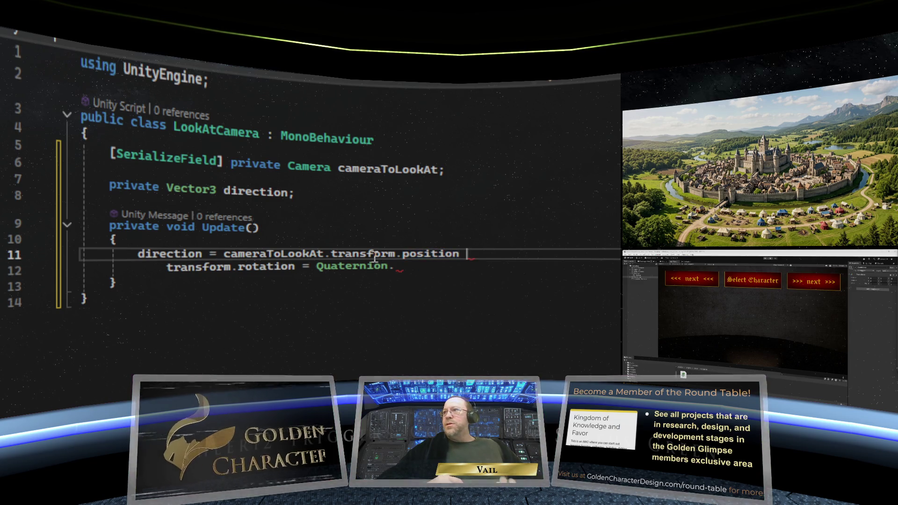
text(- tr)
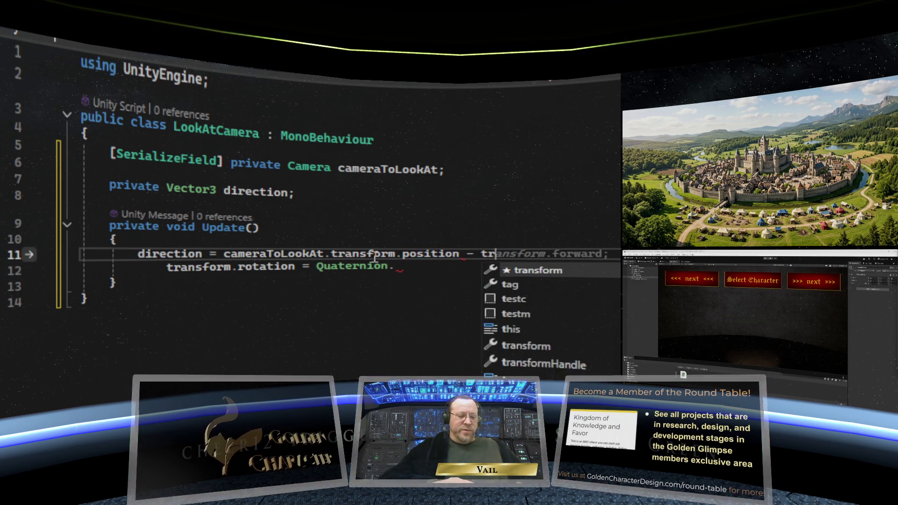
text(ansform.po)
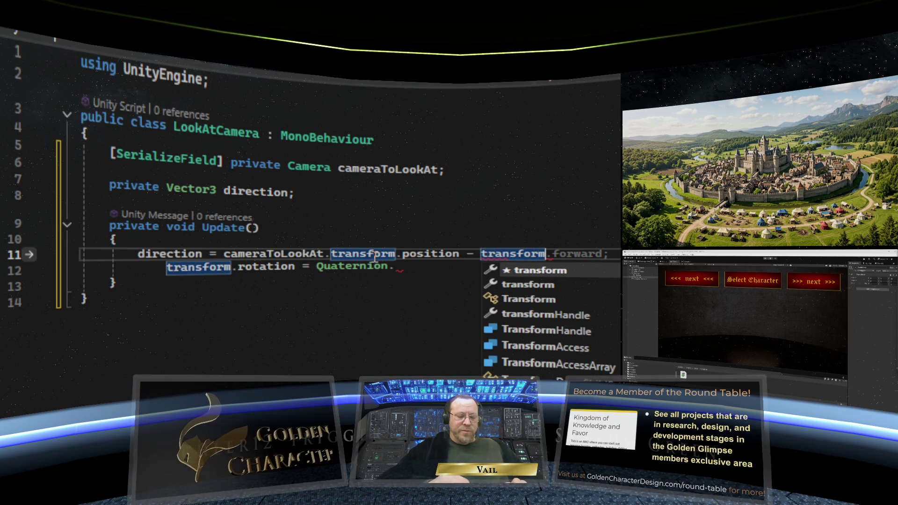
text(sition)
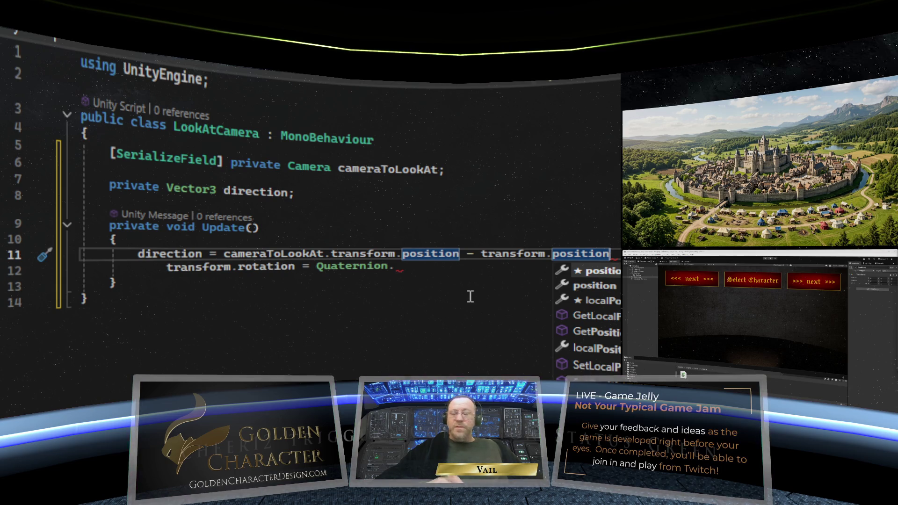
text(;)
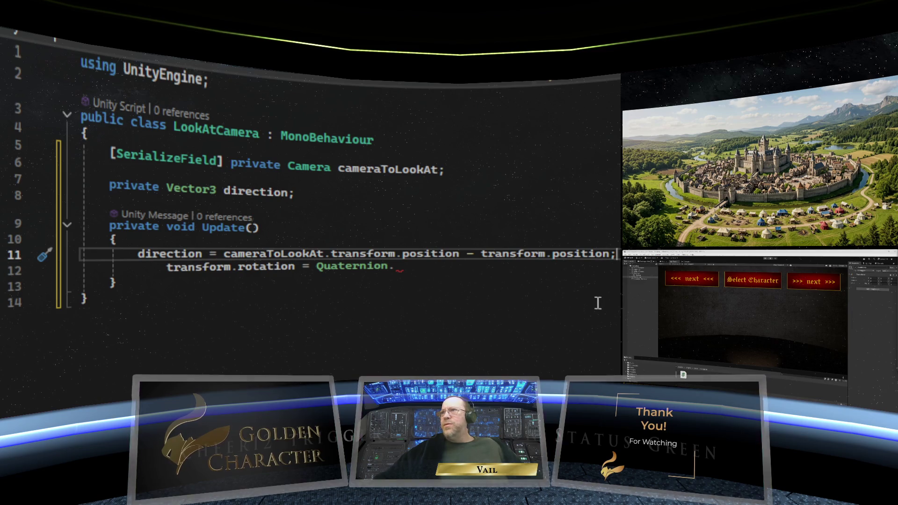
- Add the line direction.y = 0; after the direction assignment in Update
key(Return)
text(direc)
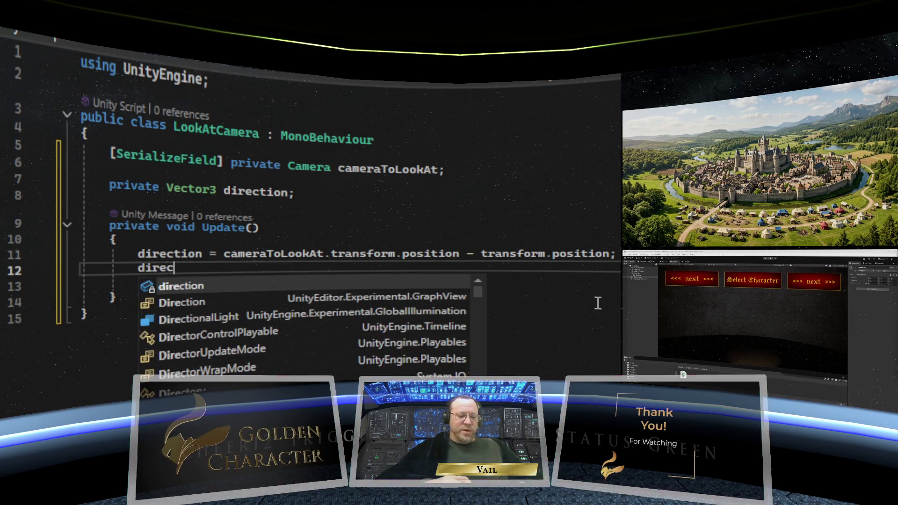
text(tion.)
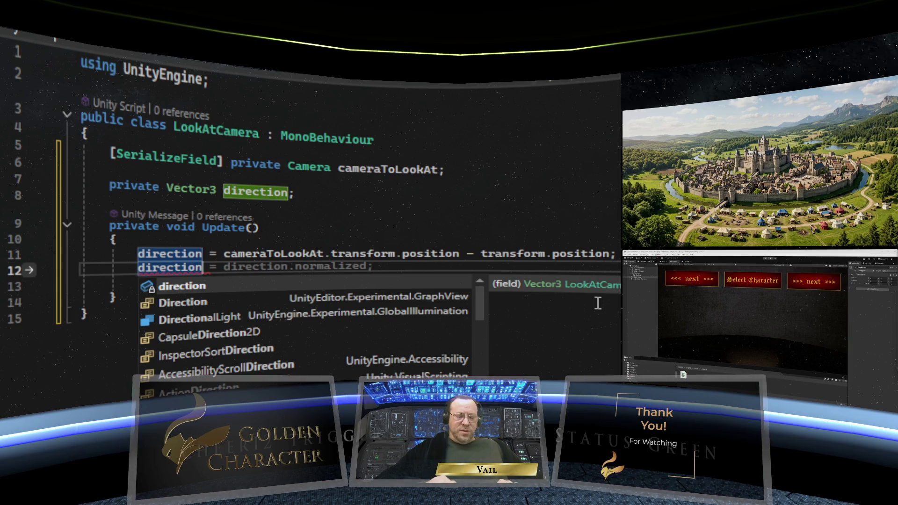
key(Escape)
text(y = 0;)
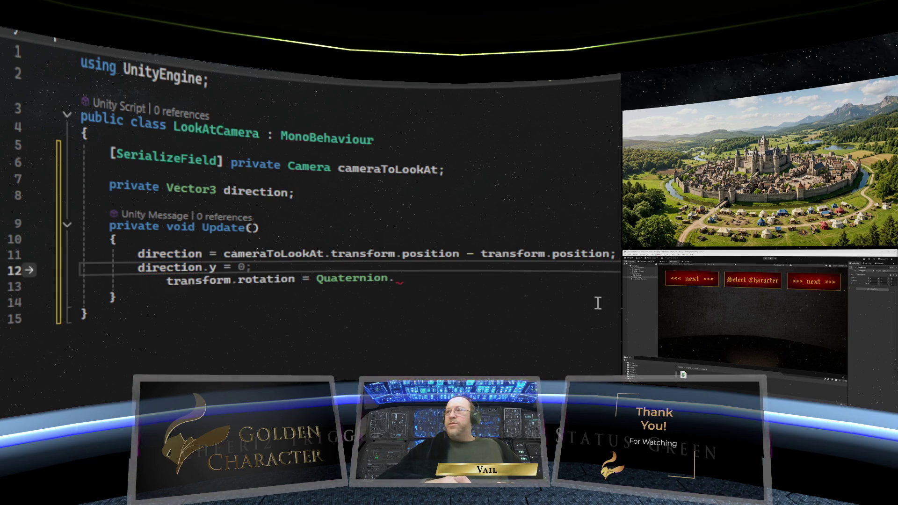
text( 0;)
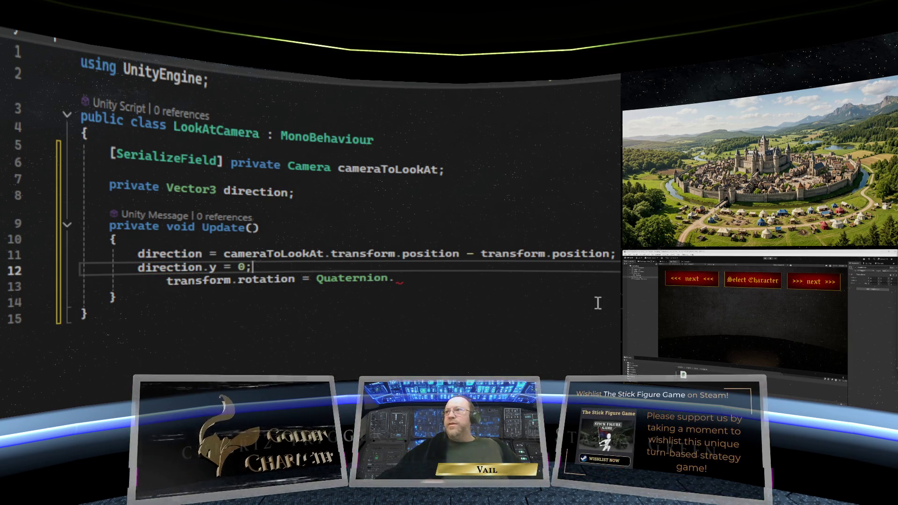
click(496, 280)
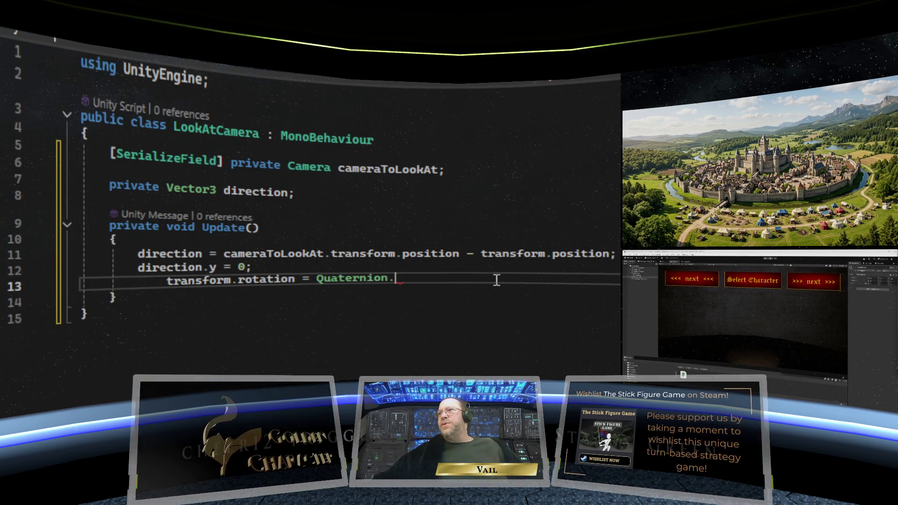
click(334, 267)
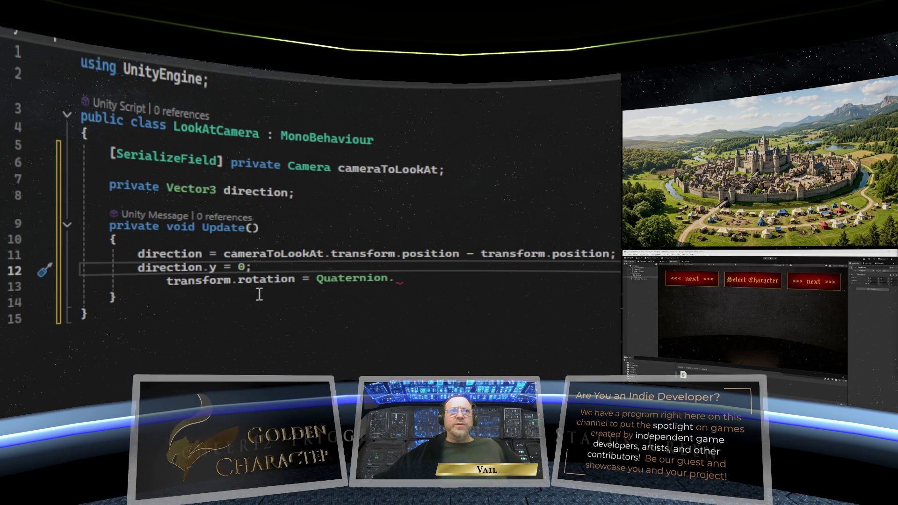
- Fix line 13's indent and complete transform.rotation = Quaternion.LookRotation(direction);
mouse_move(202, 288)
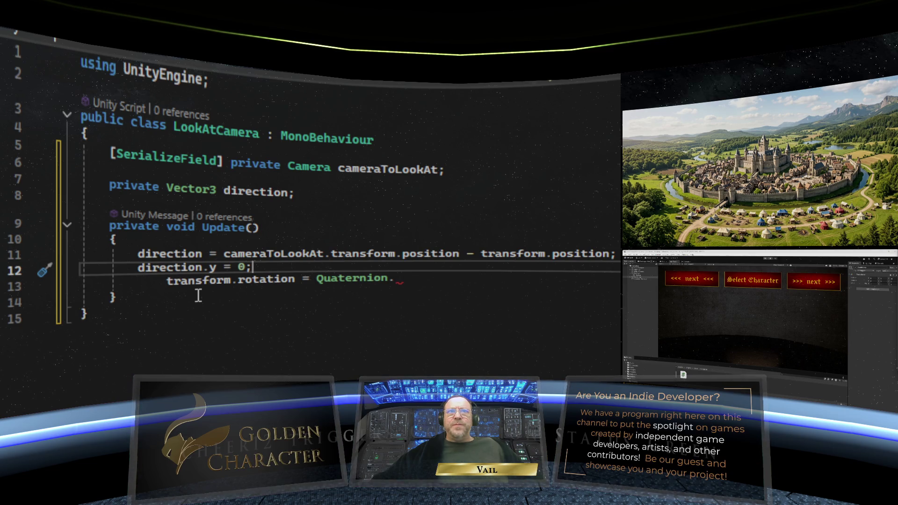
click(167, 282)
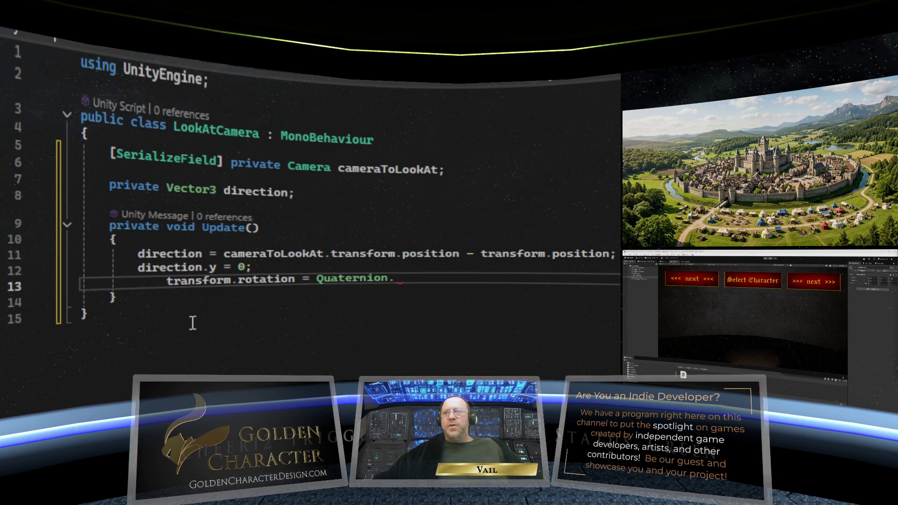
key(BackSpace)
key(BackSpace)
key(BackSpace)
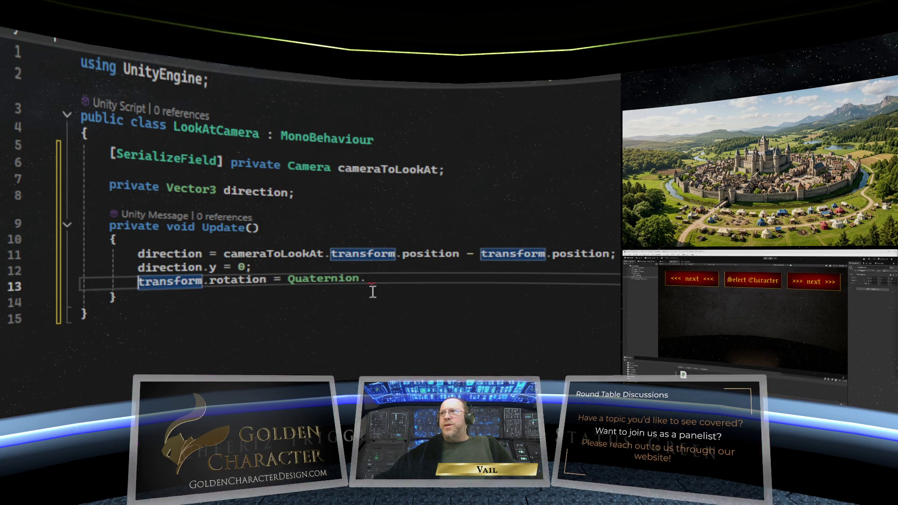
click(367, 279)
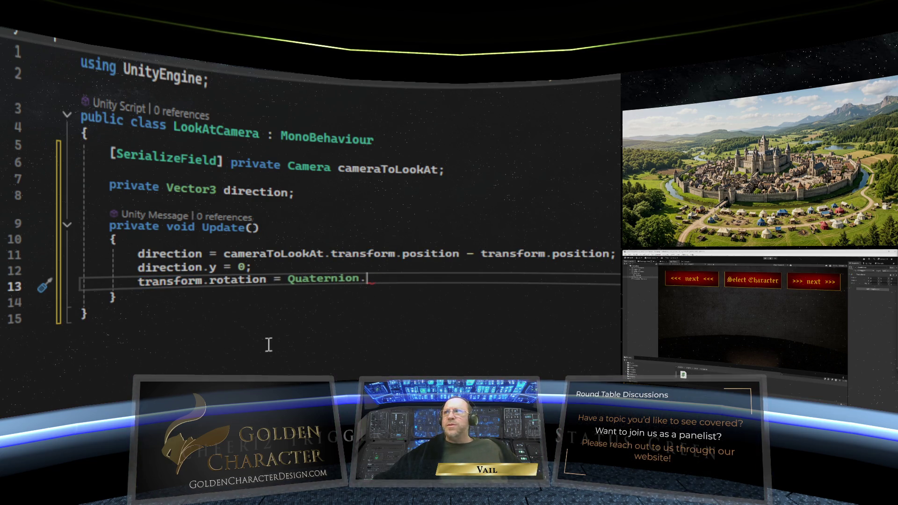
text(L)
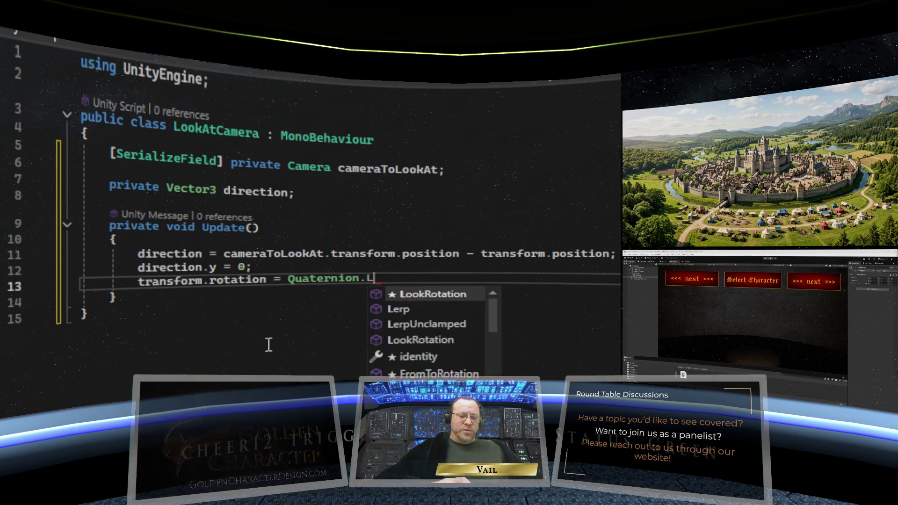
text(ookRot)
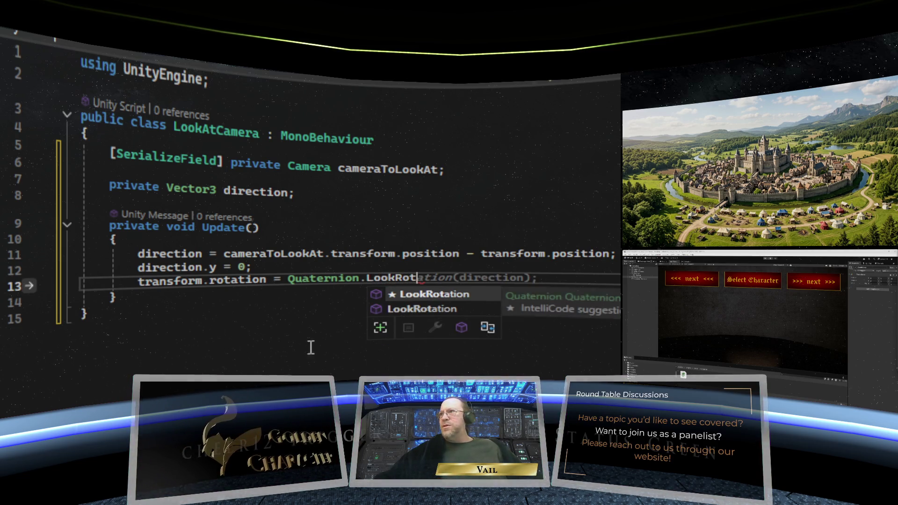
key(Tab)
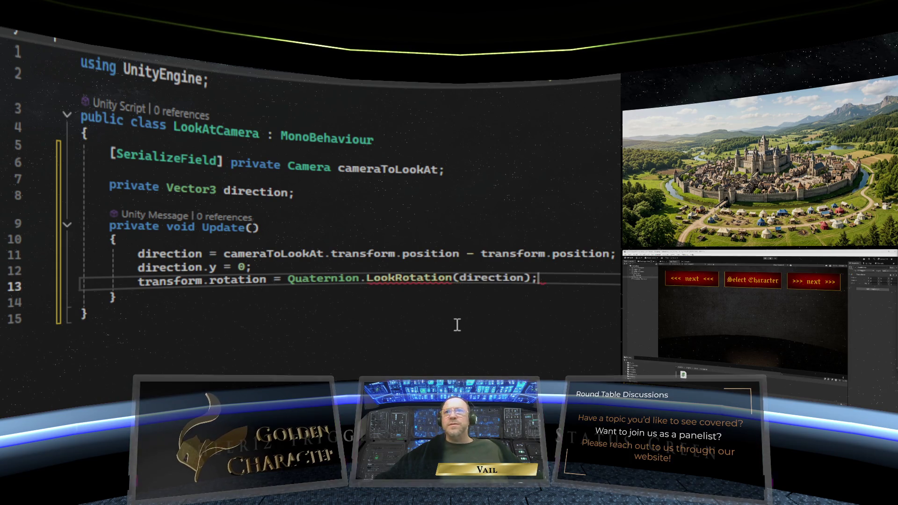
- Save the finished LookAtCamera script with Ctrl+S and adjust the Unity panel splitter
click(457, 310)
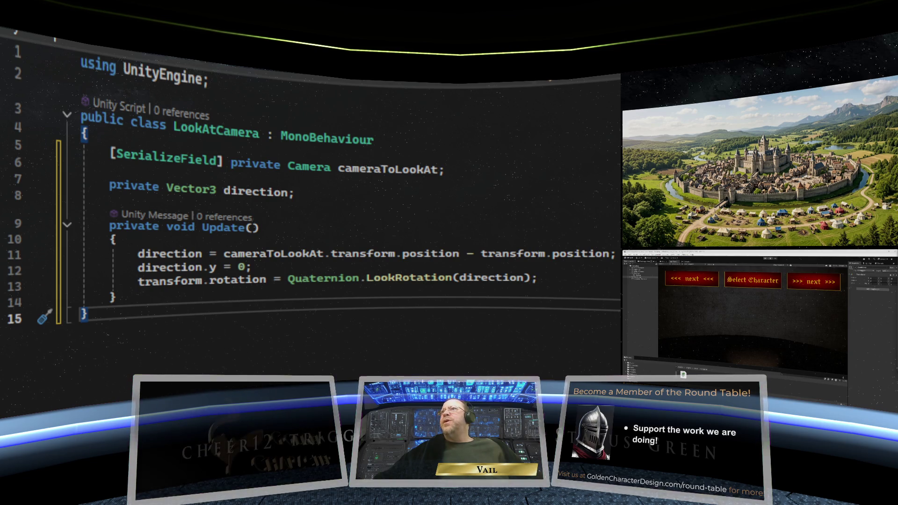
key(ctrl+s)
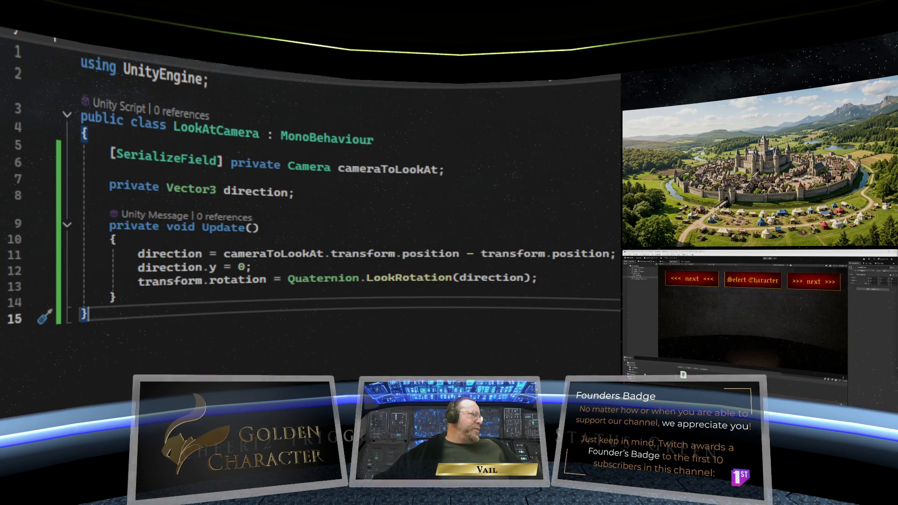
drag(652, 357, 651, 354)
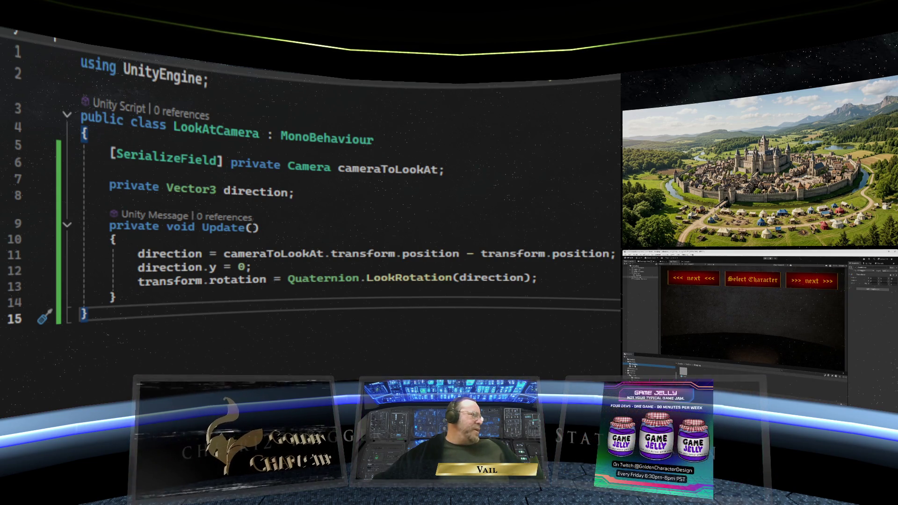
- Select Stand, open it in the Scene view, and add Look At Camera via a 'look' search
click(696, 352)
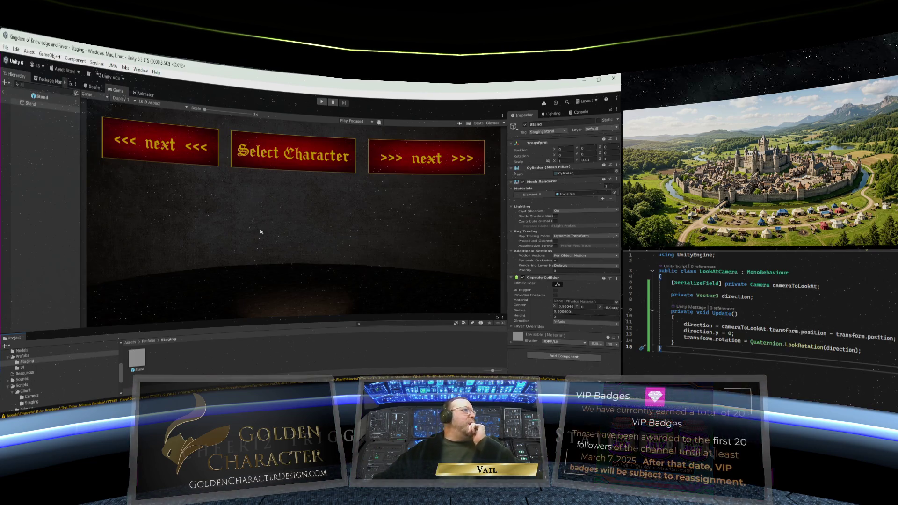
click(29, 104)
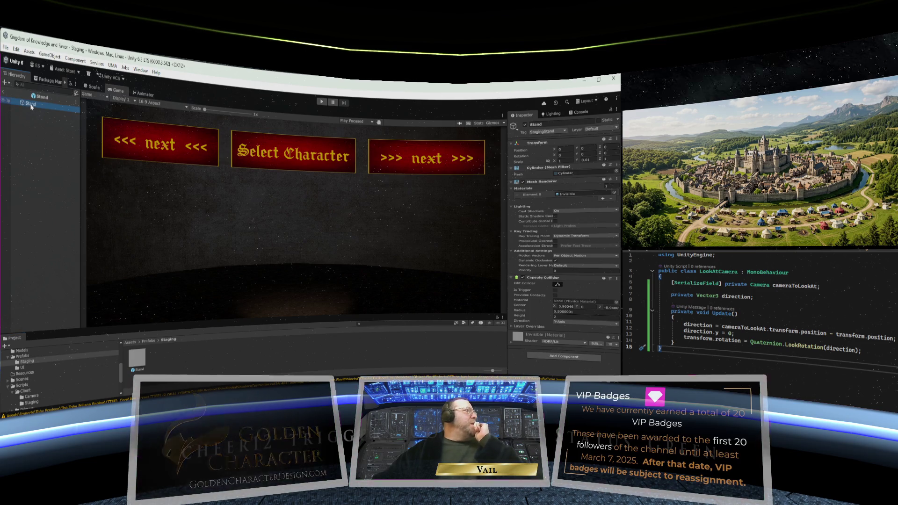
click(92, 89)
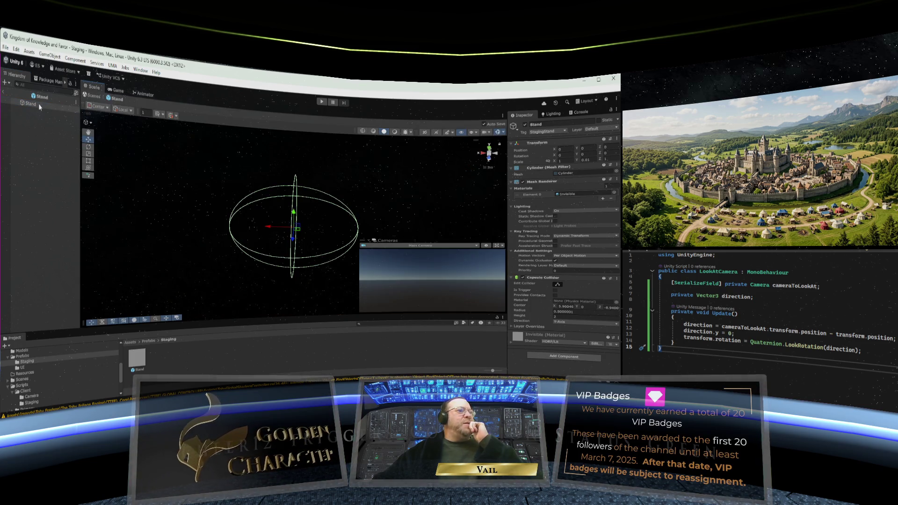
click(558, 356)
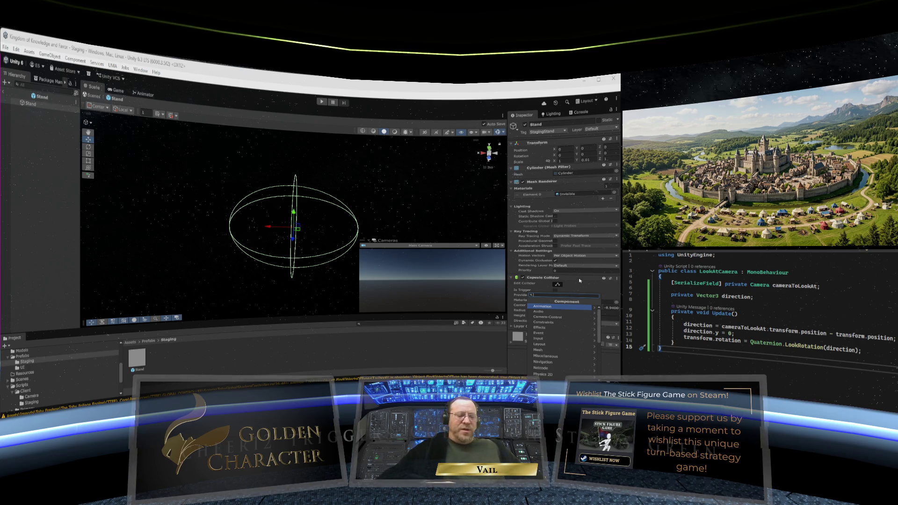
text(fol)
key(BackSpace)
key(BackSpace)
key(BackSpace)
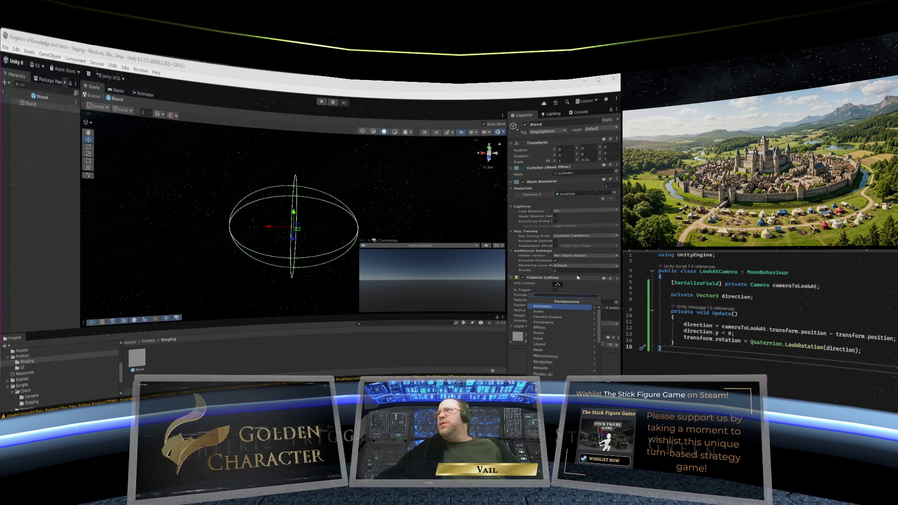
text(look)
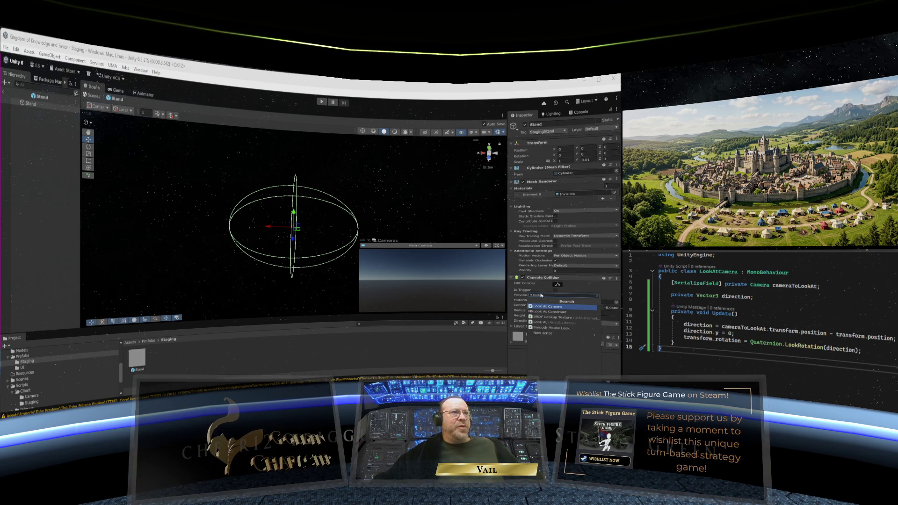
click(571, 307)
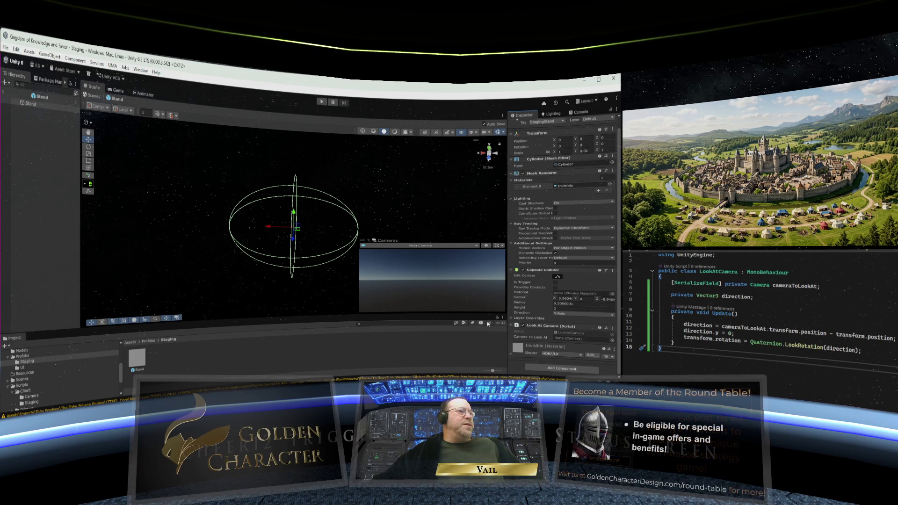
- Return to the Staging scene, inspect Main Camera, then go back to the script's line 8
click(4, 94)
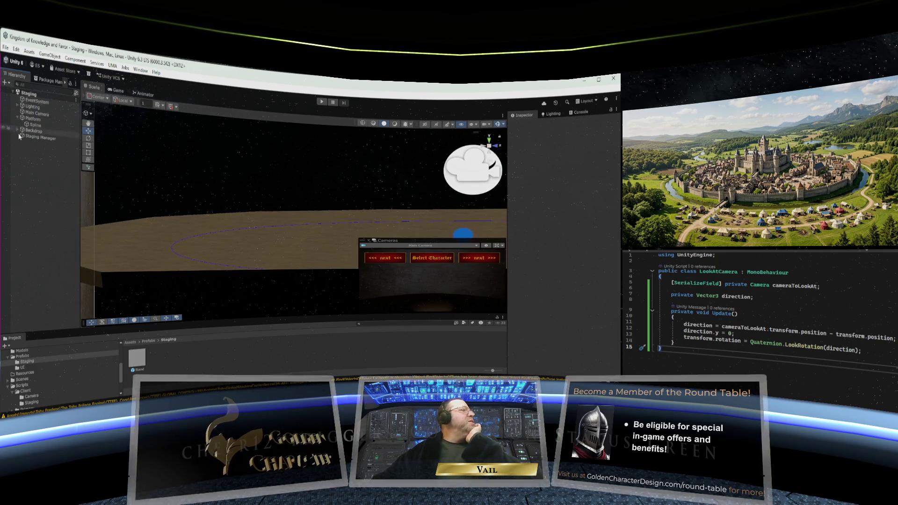
click(40, 116)
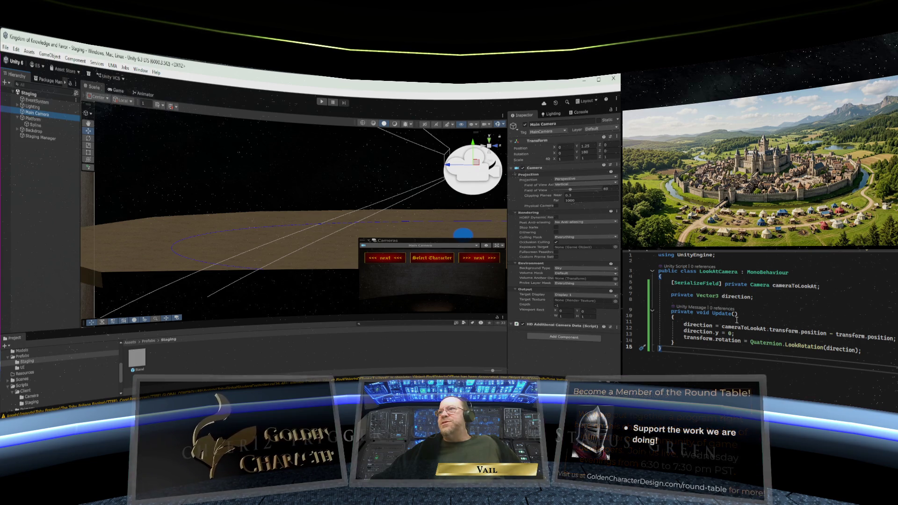
click(736, 300)
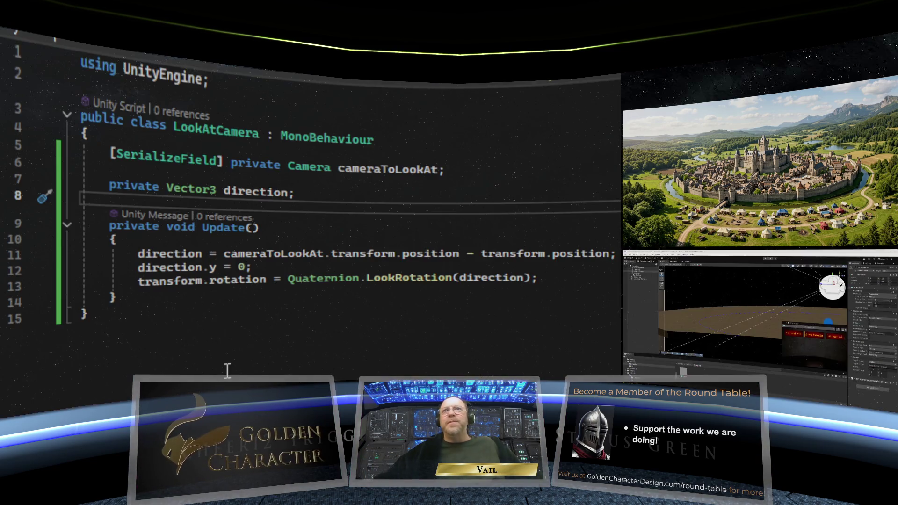
- Create a private void Start() method stub above Update, replacing the typed Awake
key(Return)
key(Return)
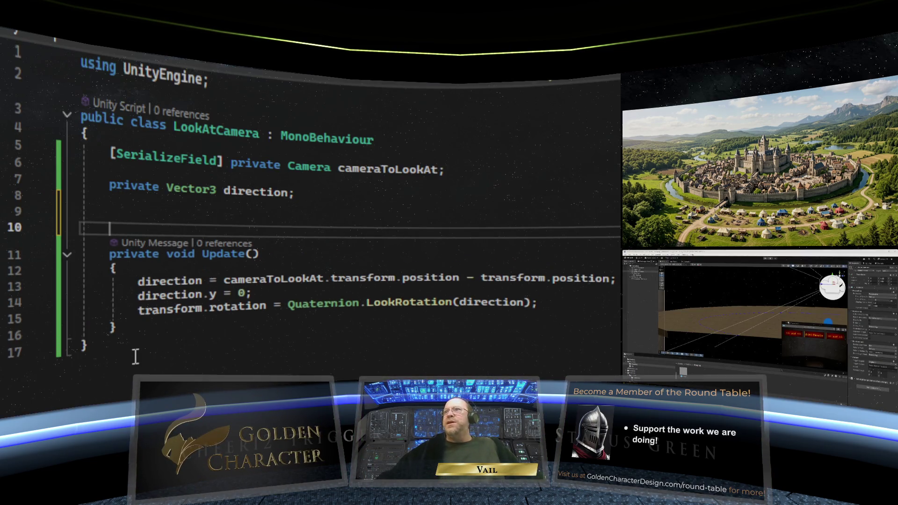
click(124, 213)
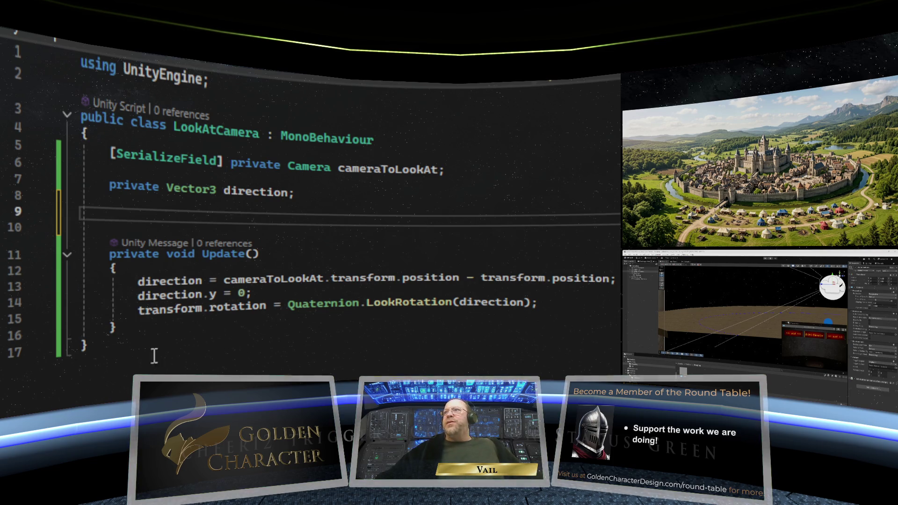
text(p)
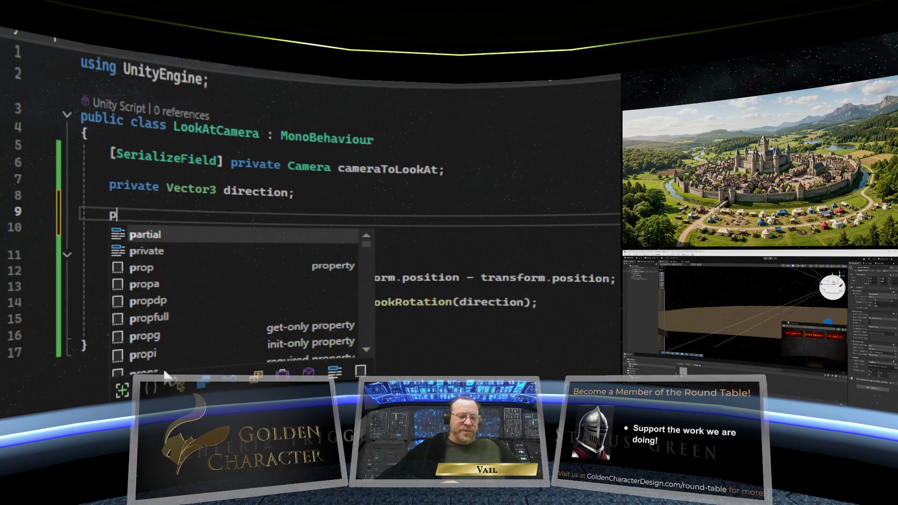
text(rivate void)
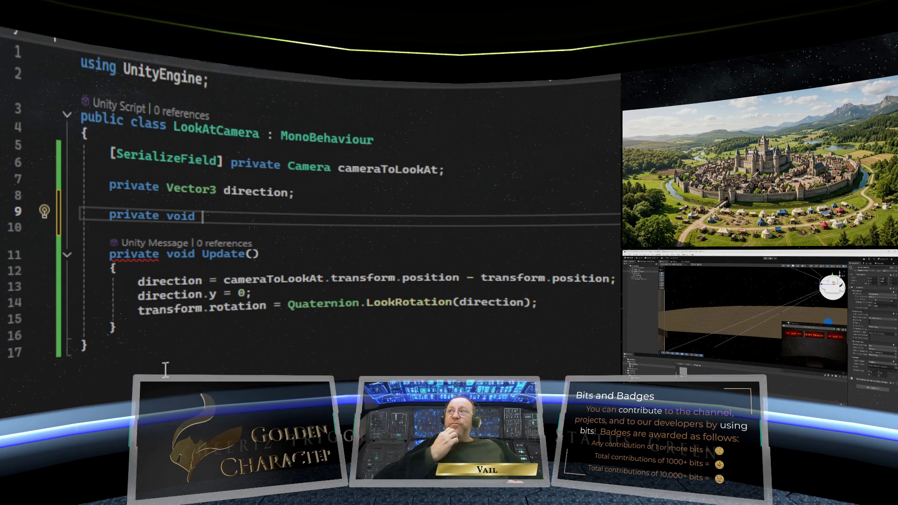
text( Awak)
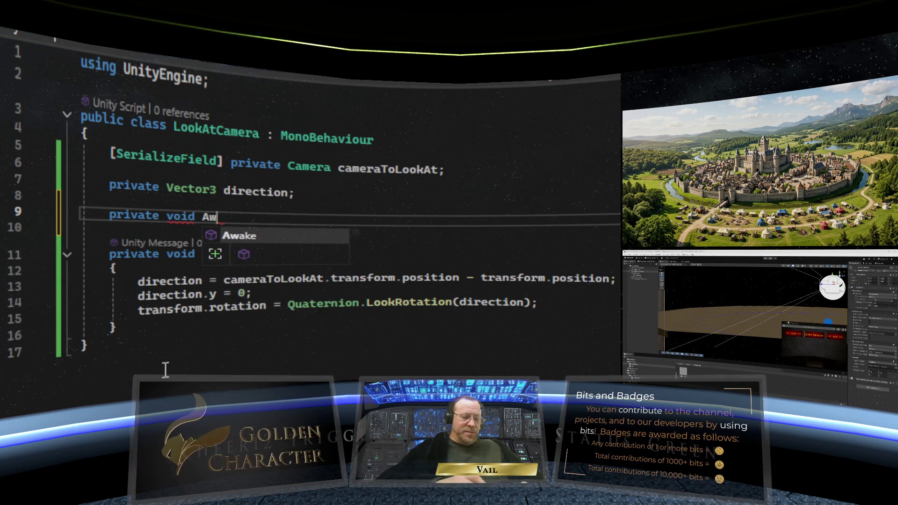
text(e)
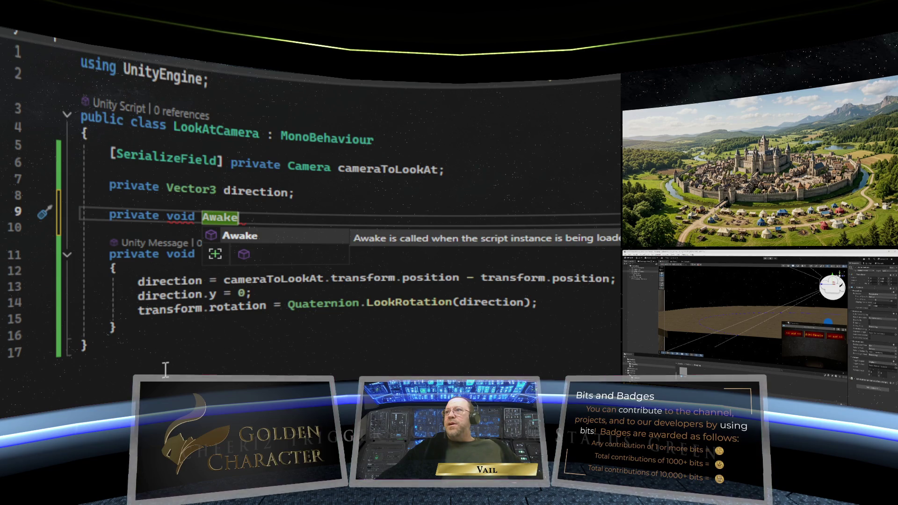
key(BackSpace)
key(BackSpace)
key(BackSpace)
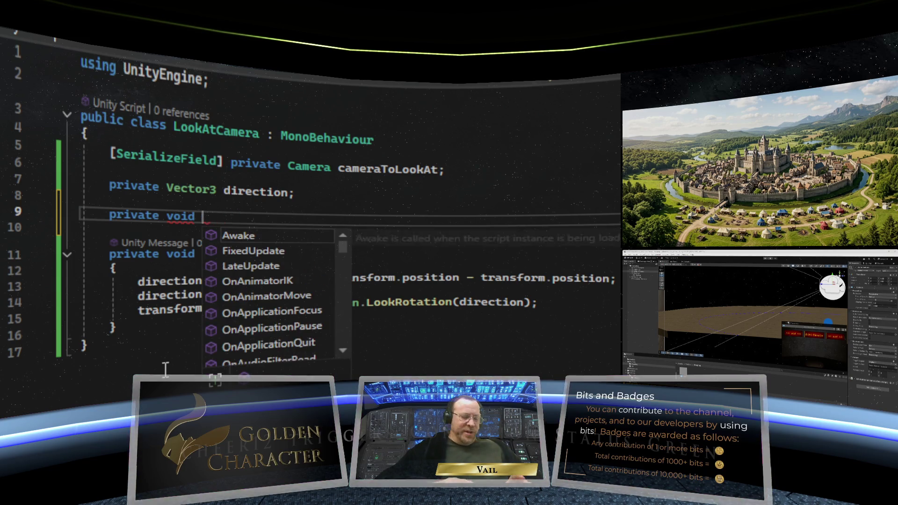
text(Start)
key(Tab)
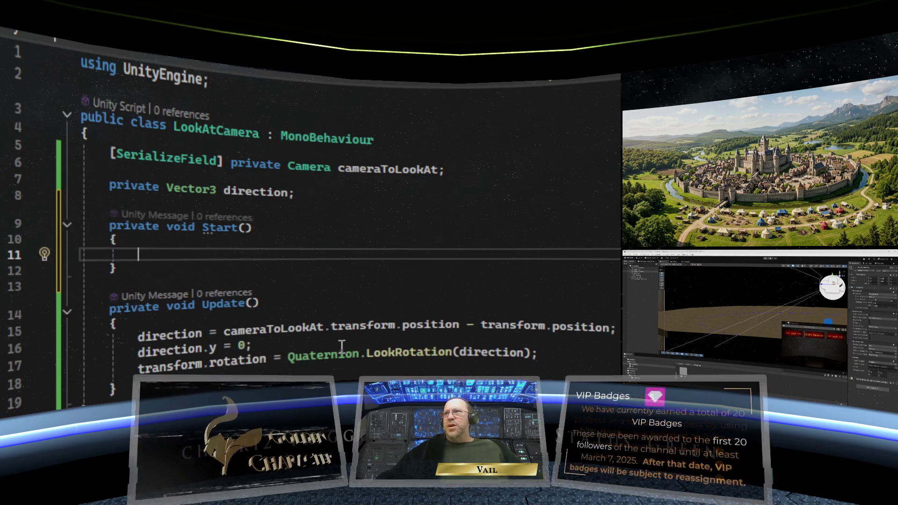
- Inside Start, add if (cameraToLookAt == null) assigning cameraToLookAt = Camera.main
text(if)
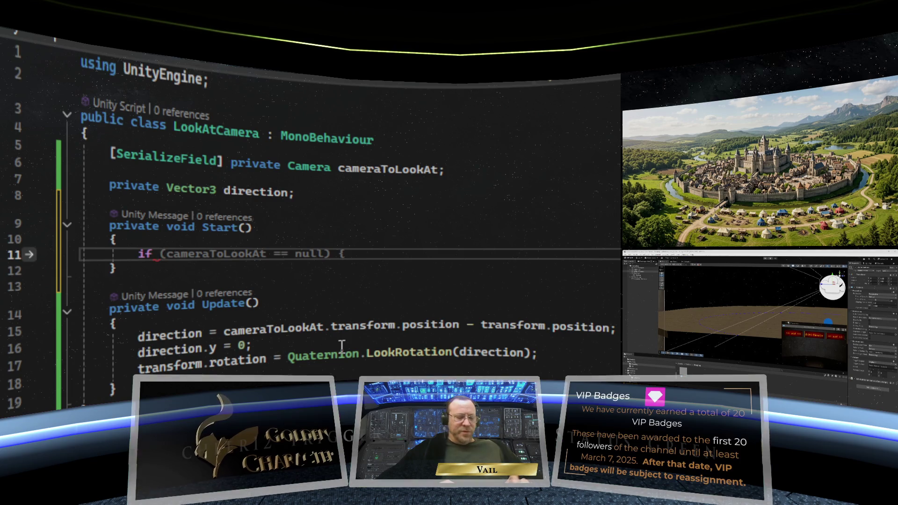
text( camera)
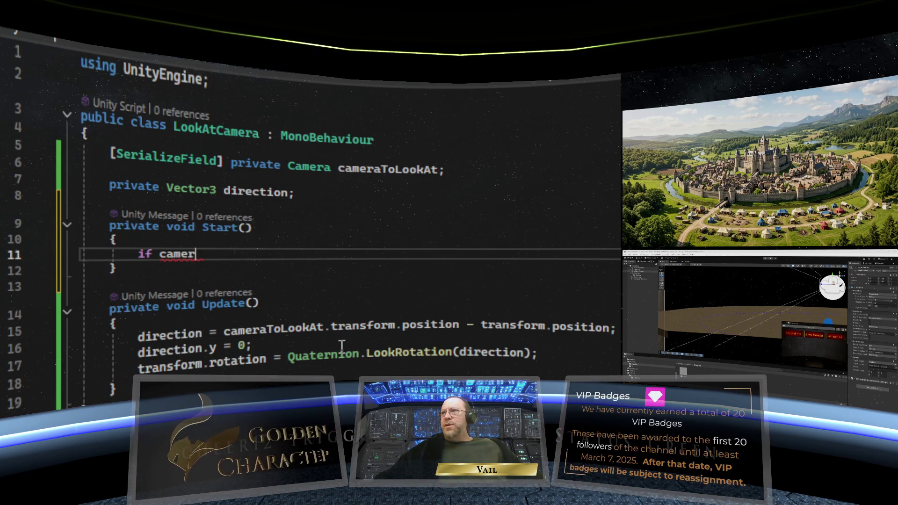
double_click(180, 254)
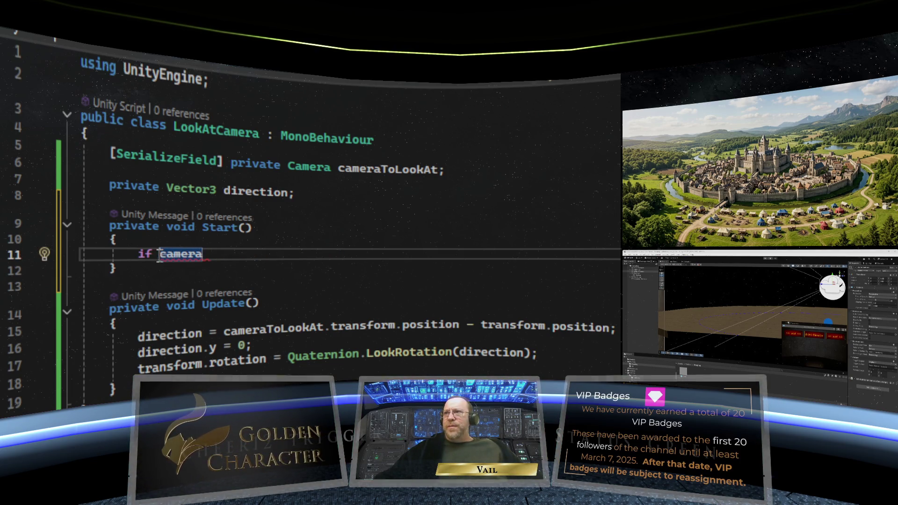
text((camera)
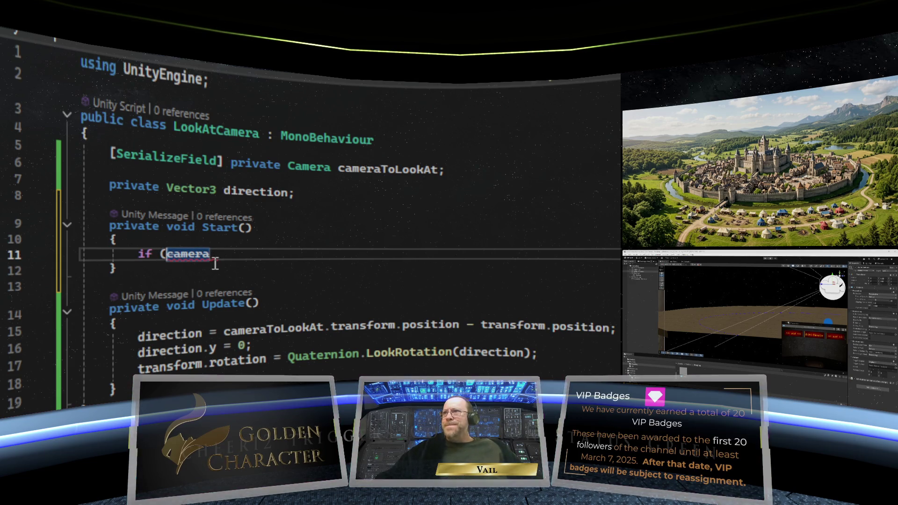
text(T)
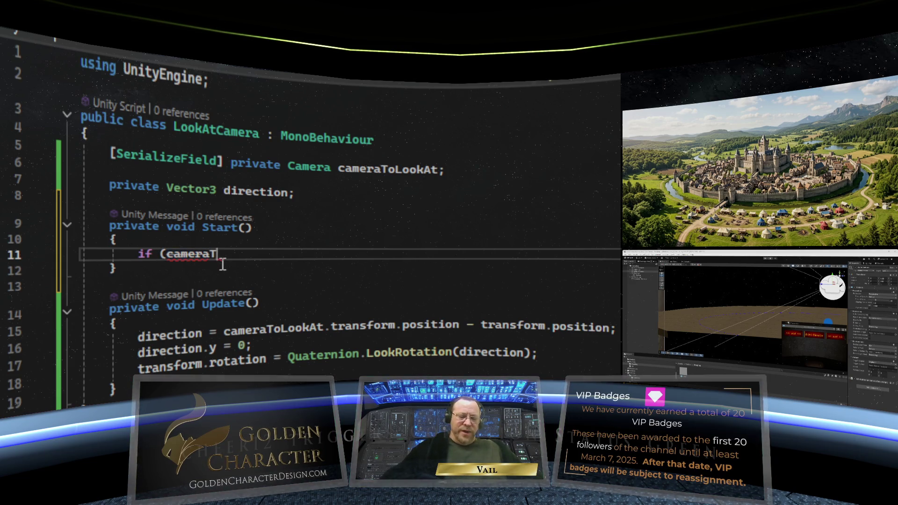
text(oLookAt )
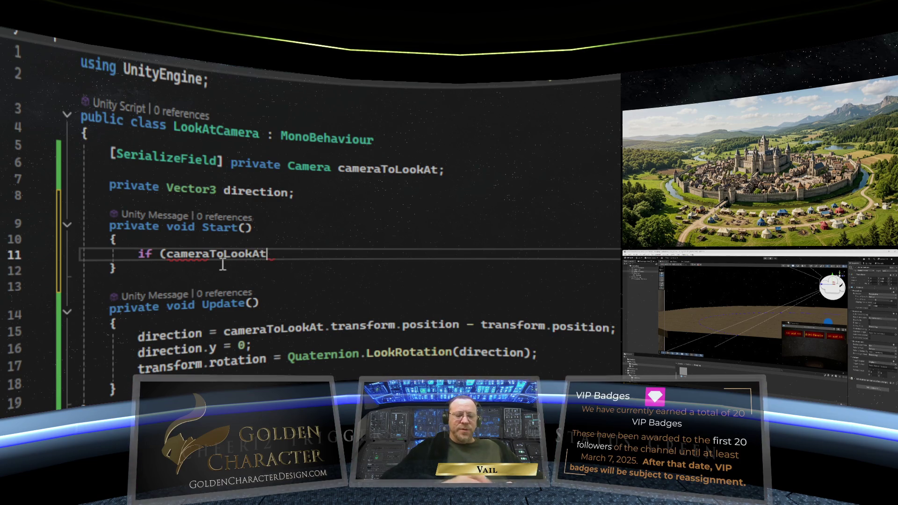
text(== nu)
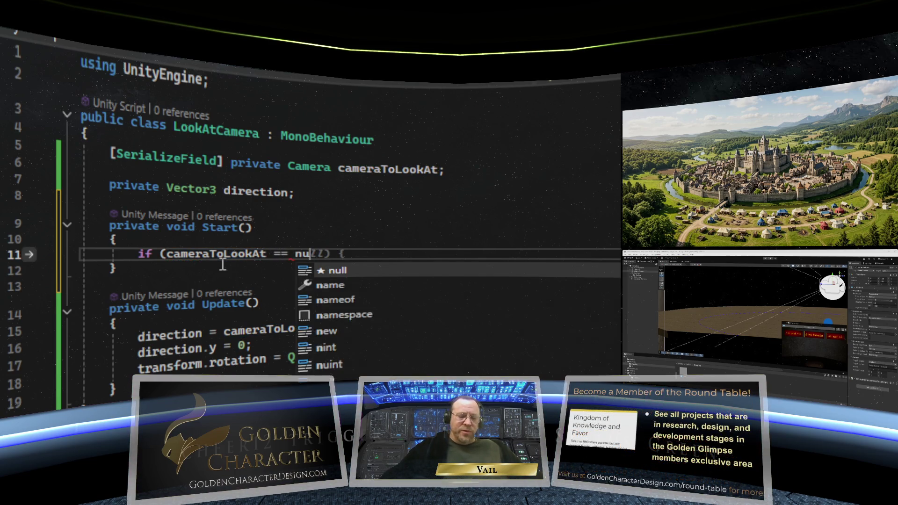
text(ll))
key(Return)
text({)
key(Return)
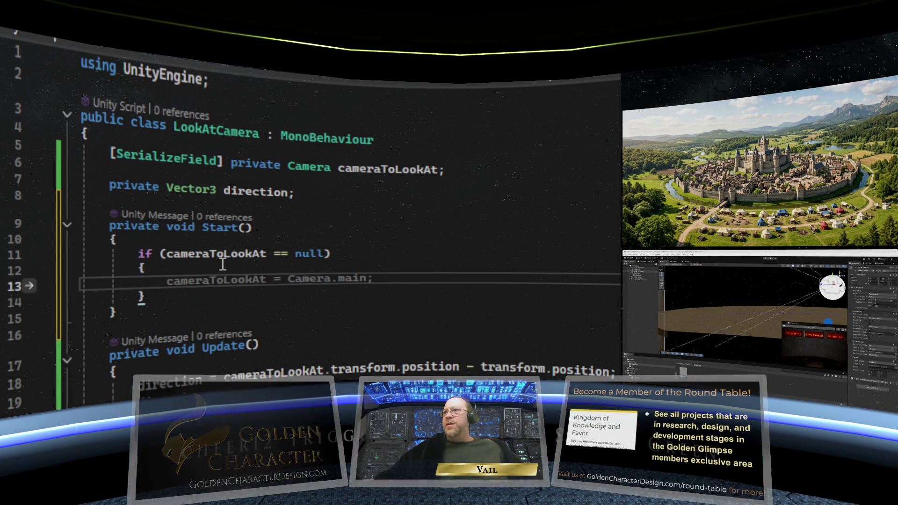
key(Tab)
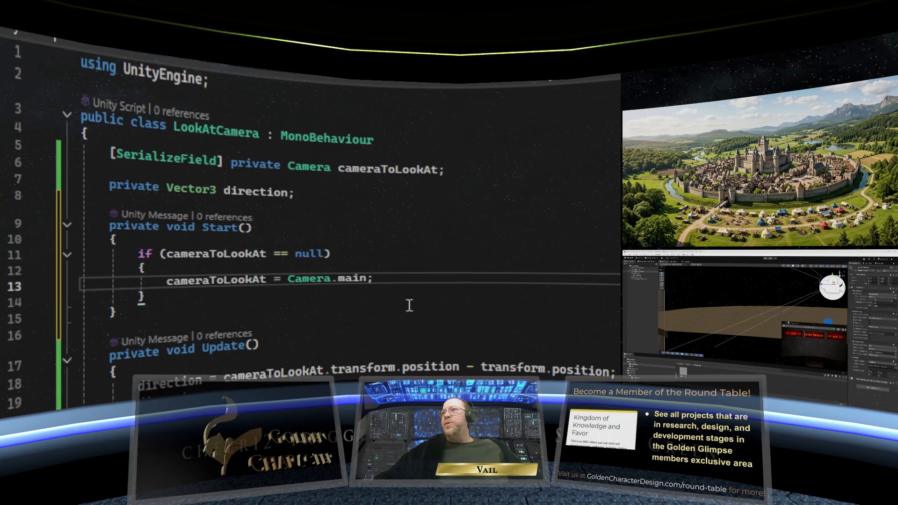
click(409, 306)
click(381, 330)
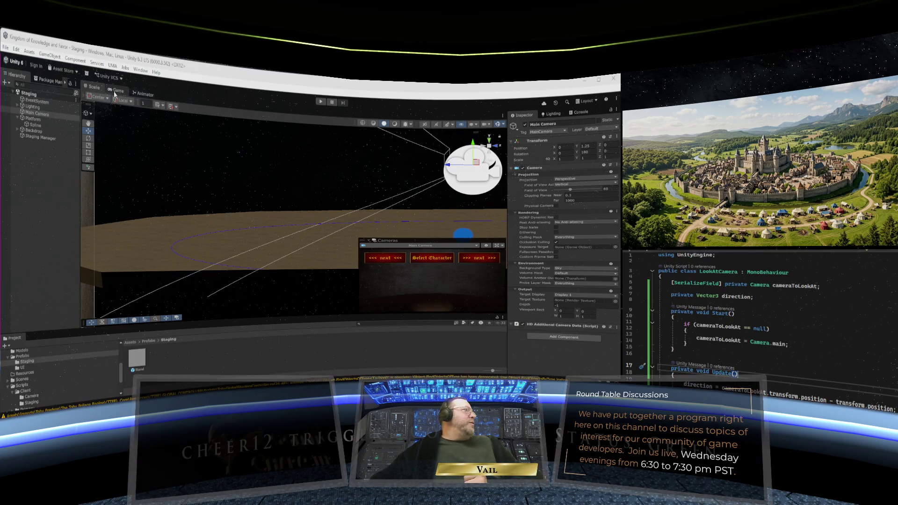
- Switch to the Game view showing Select Character and enter Play mode to test
click(115, 92)
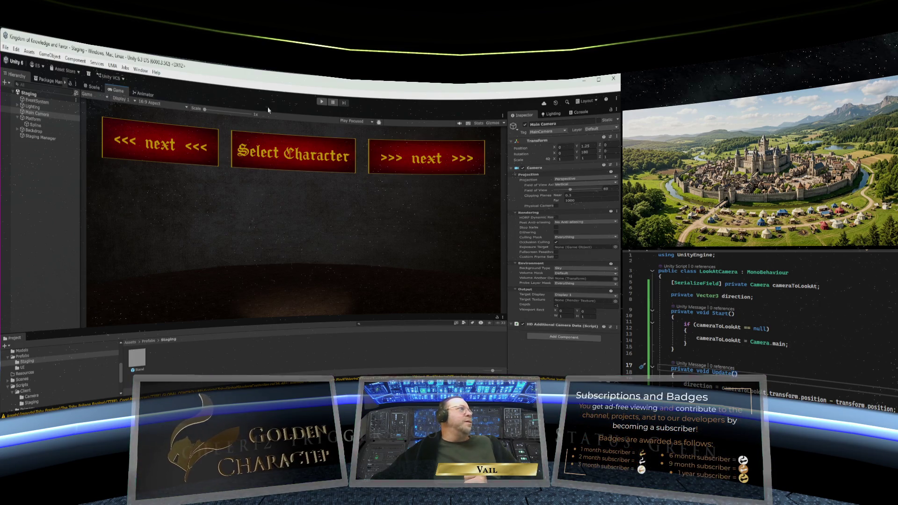
click(321, 102)
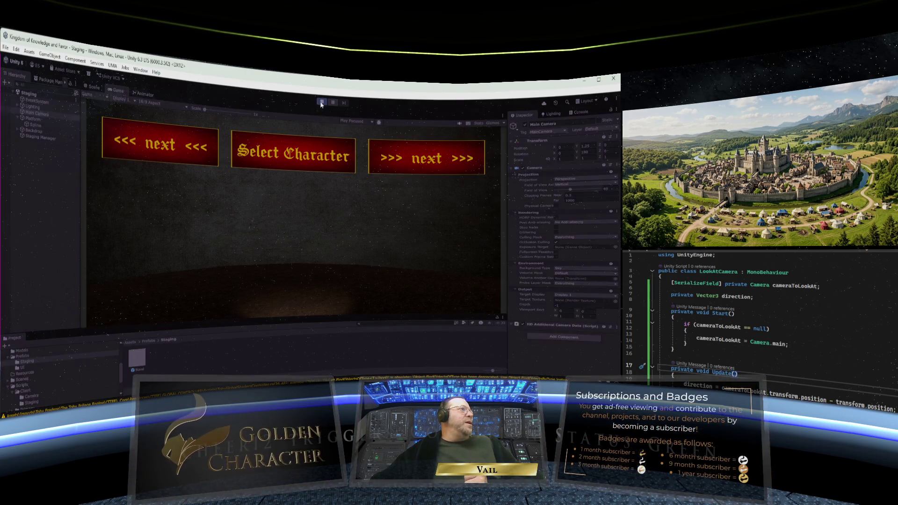
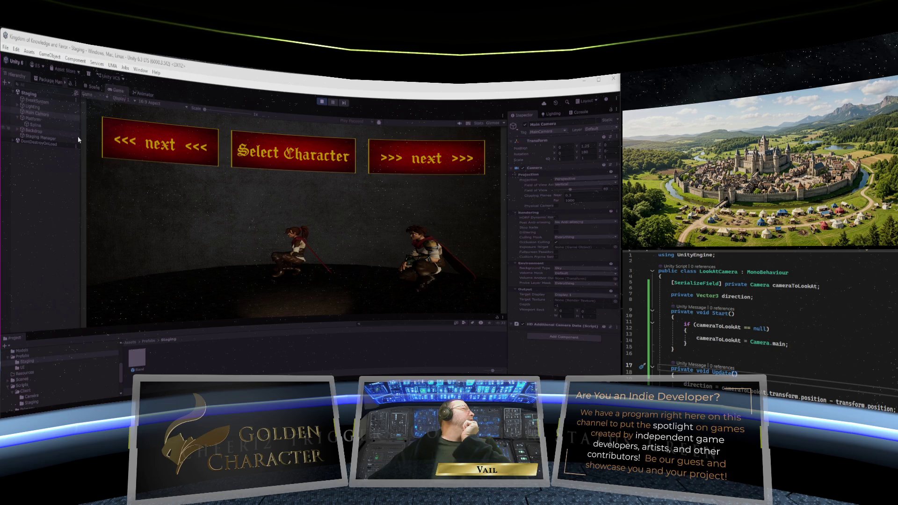
- Select Platform to view its Transform and components while the scene runs
click(21, 119)
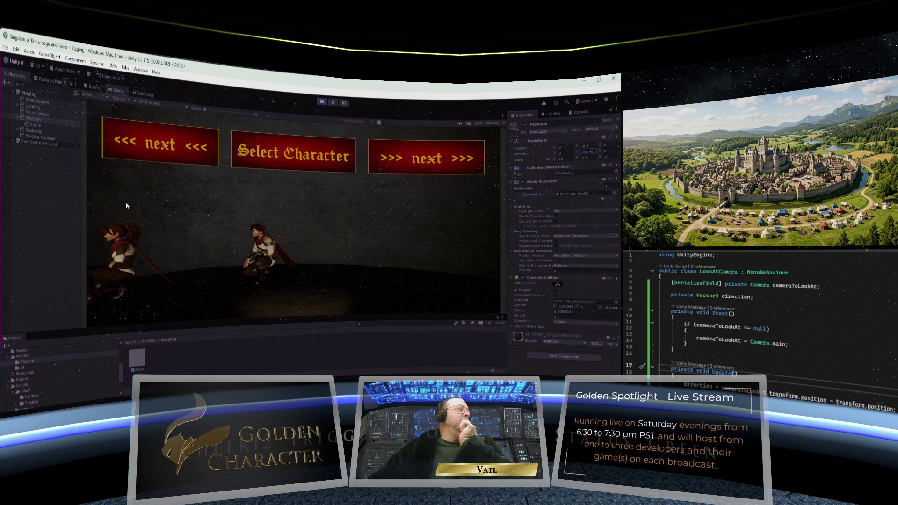
- Rotate the platform back to the previous character and inspect the Main Camera's settings
click(126, 144)
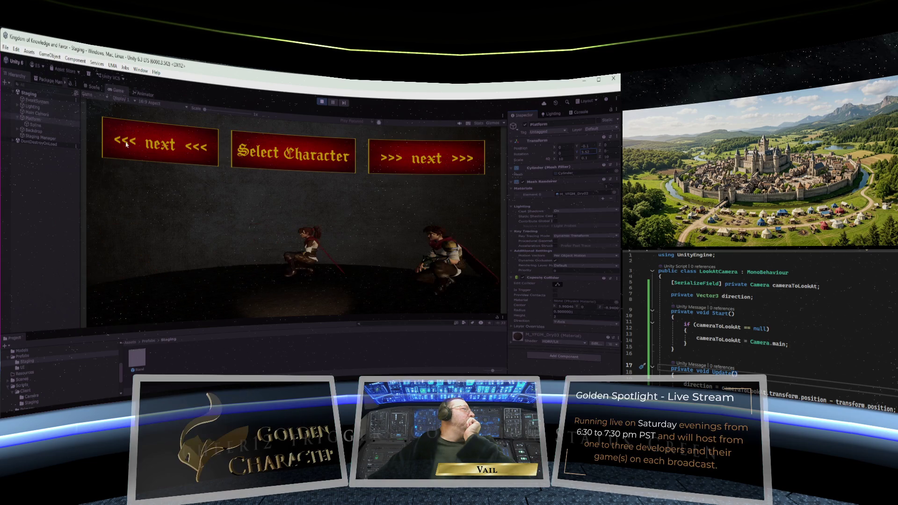
click(36, 113)
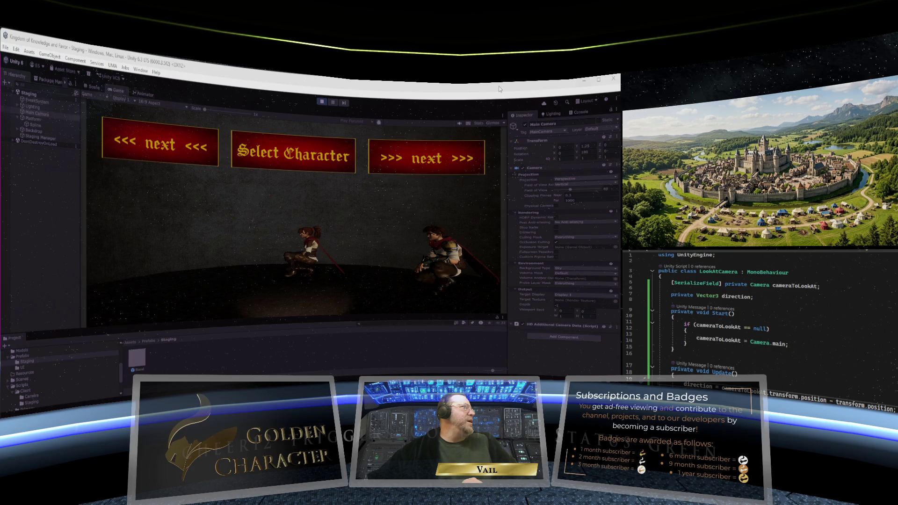
key(ctrl+1)
- Orbit the Scene view above the platform, characters and lights, then select the Spline
mouse_move(377, 207)
mouse_down()
mouse_move(249, 243)
mouse_move(334, 204)
mouse_up()
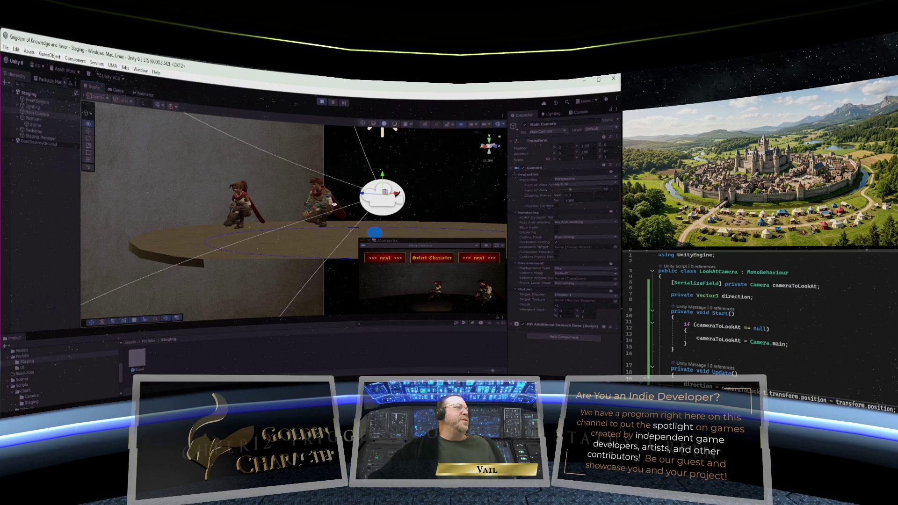
mouse_move(334, 204)
mouse_down()
mouse_move(405, 194)
mouse_move(288, 233)
mouse_move(309, 235)
mouse_up()
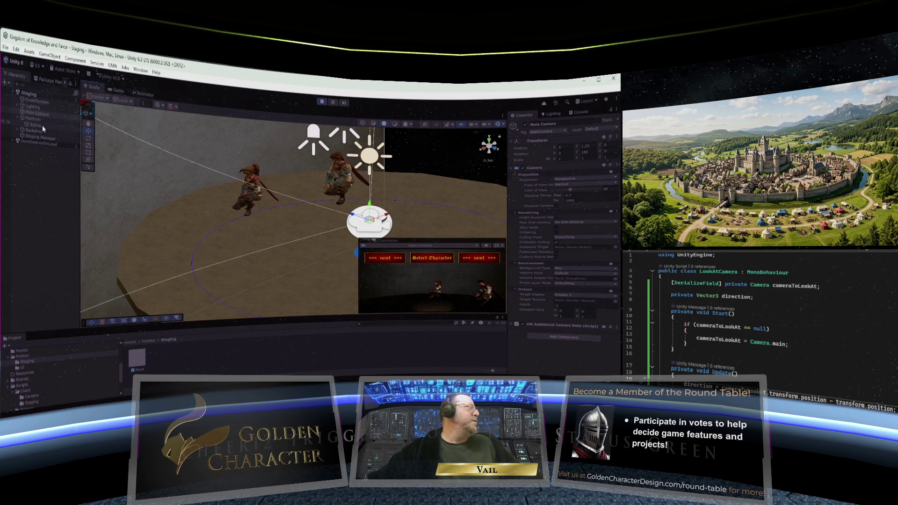
click(43, 125)
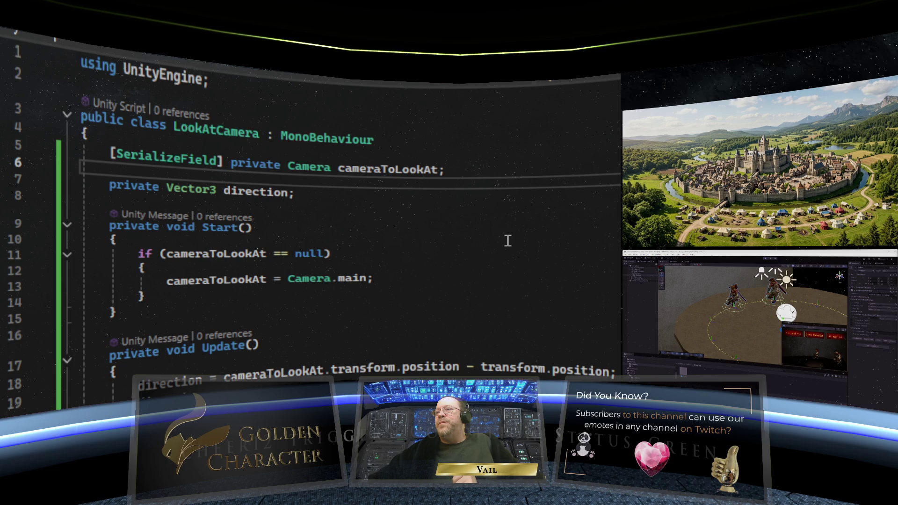
- Type a [SerializeField] attribute beneath the cameraToLookAt field in LookAtCamera.cs
text([SerializeField])
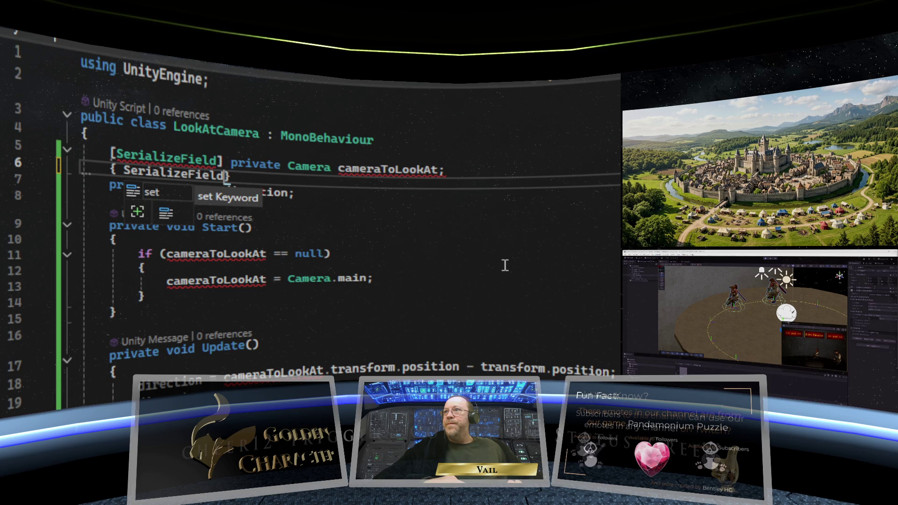
- Undo the stray SerializeField edit, then add rotate90 = false in Start and a private Awake method
click(124, 183)
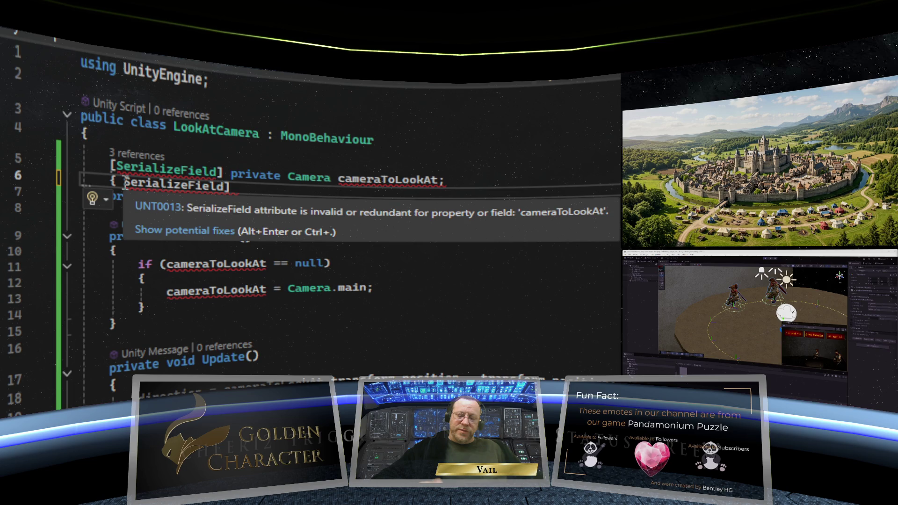
key(ctrl+z)
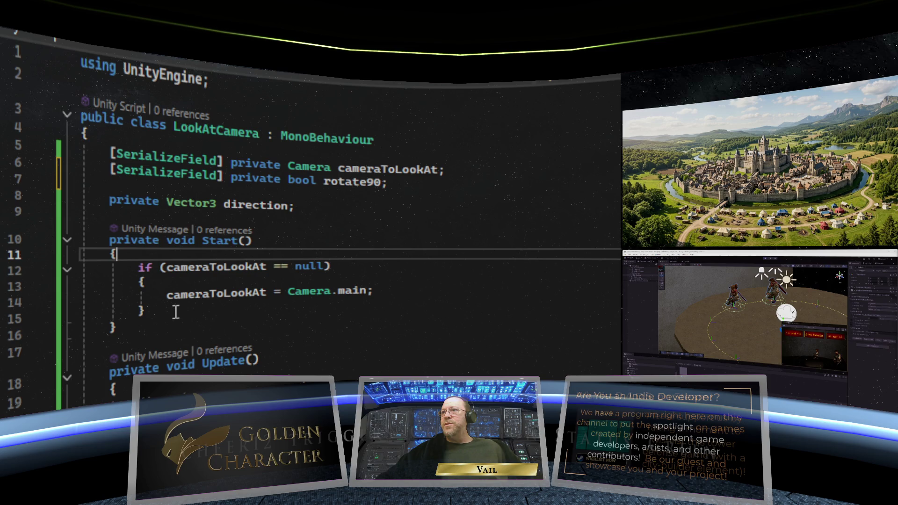
key(Return)
text(rotate90)
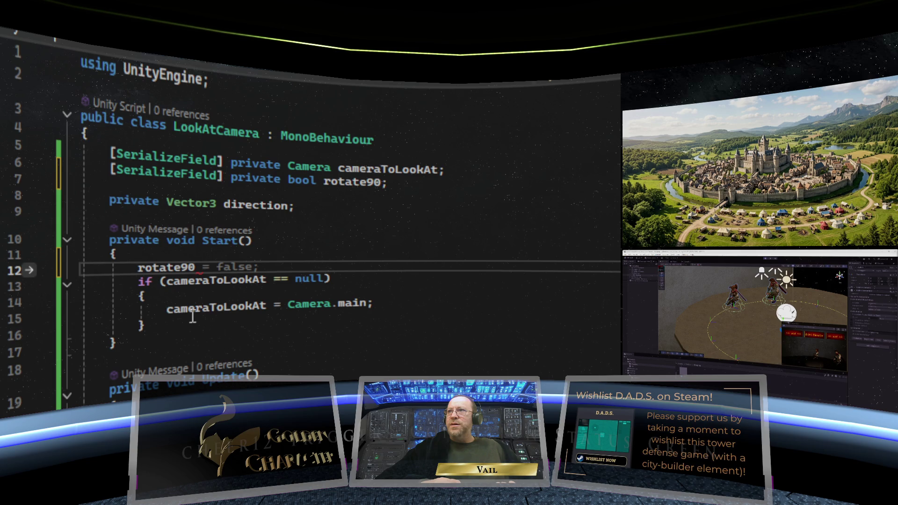
text(priv)
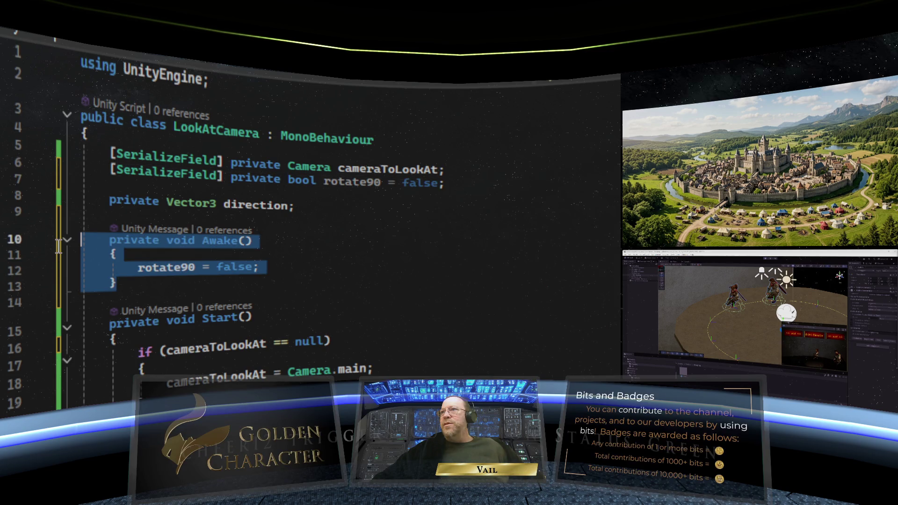
- Delete the Awake method and scroll down to the Update code
key(Delete)
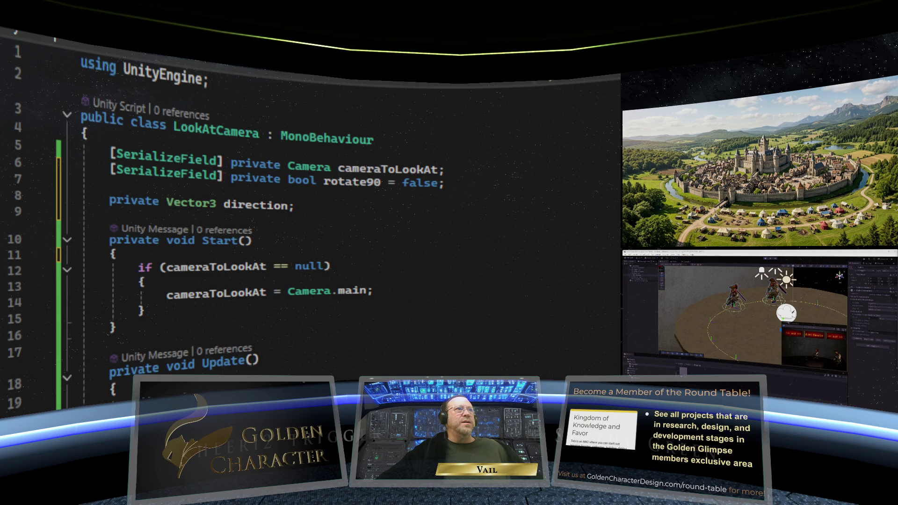
scroll(404, 293, down, 3)
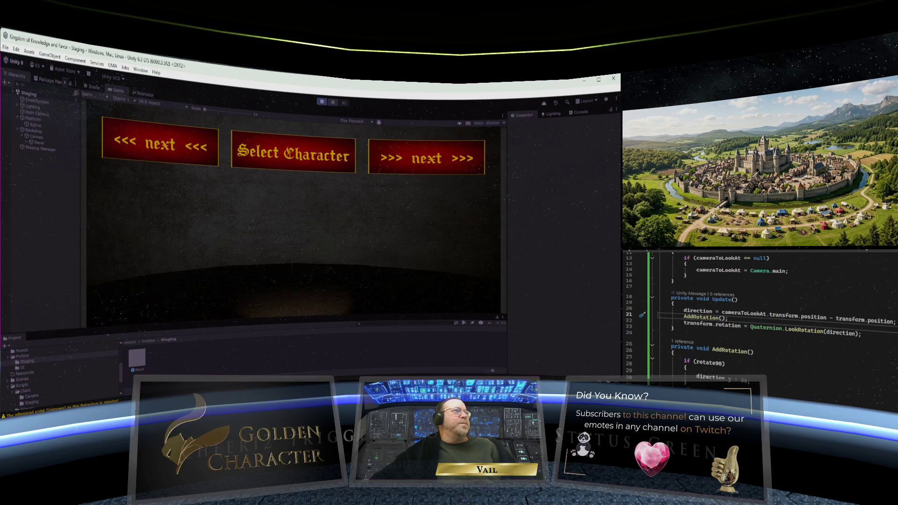
- Select the Spline object in Unity to inspect its settings
click(33, 125)
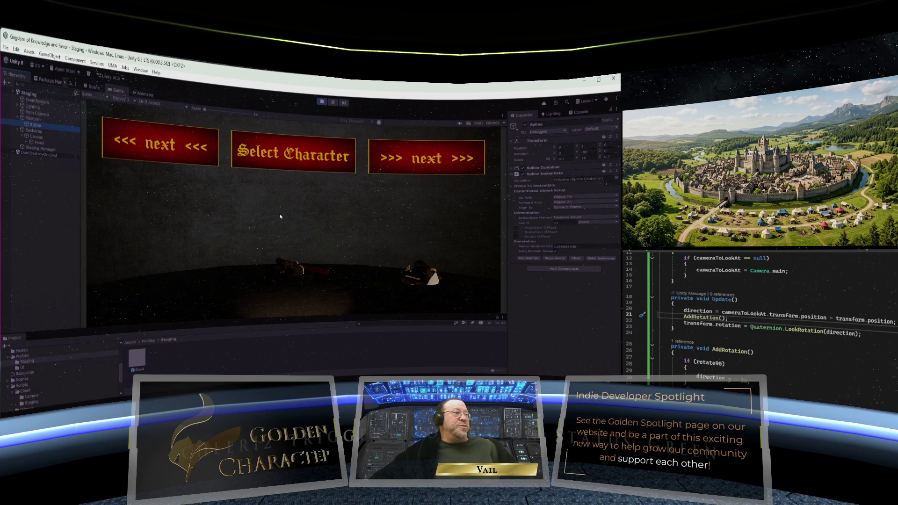
- Play-test the scene to confirm both characters face the camera, then exit Play mode
key(ctrl+p)
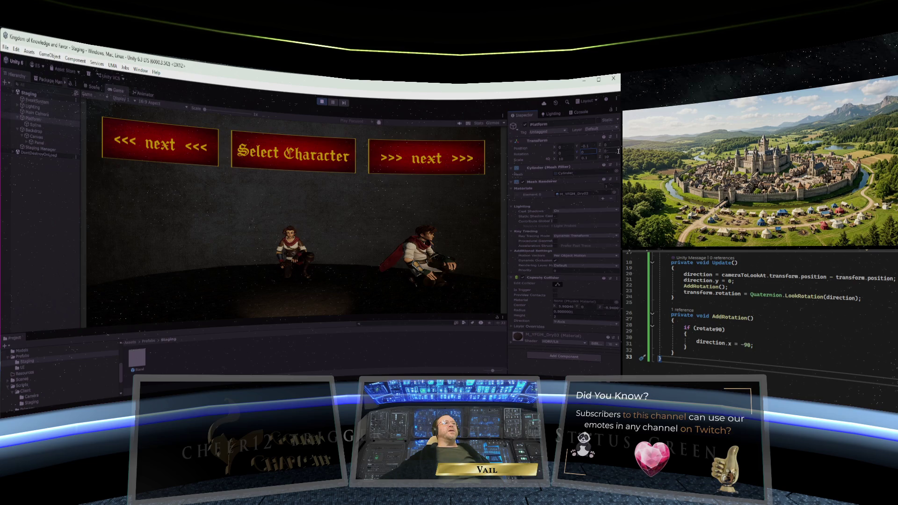
scroll(778, 364, up, 4)
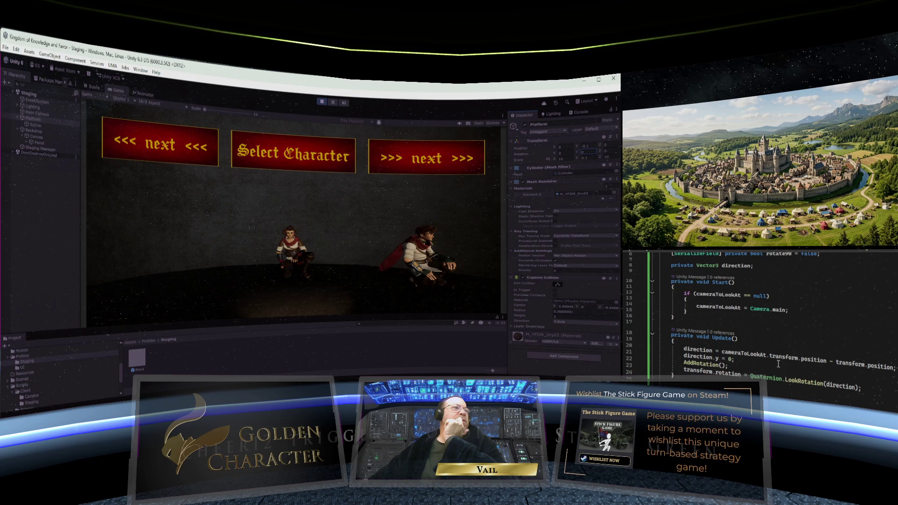
key(ctrl+p)
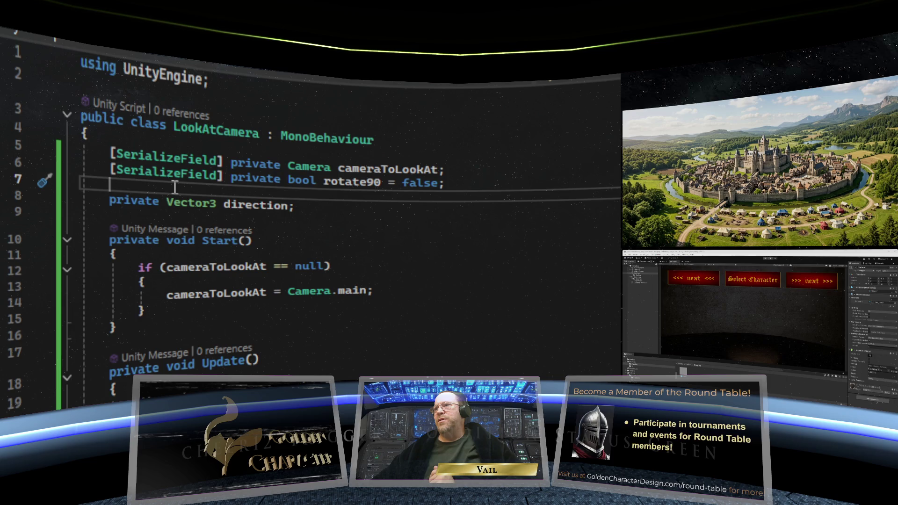
- Add a tempPosition field declaration on a new line below the direction field
click(293, 206)
key(Return)
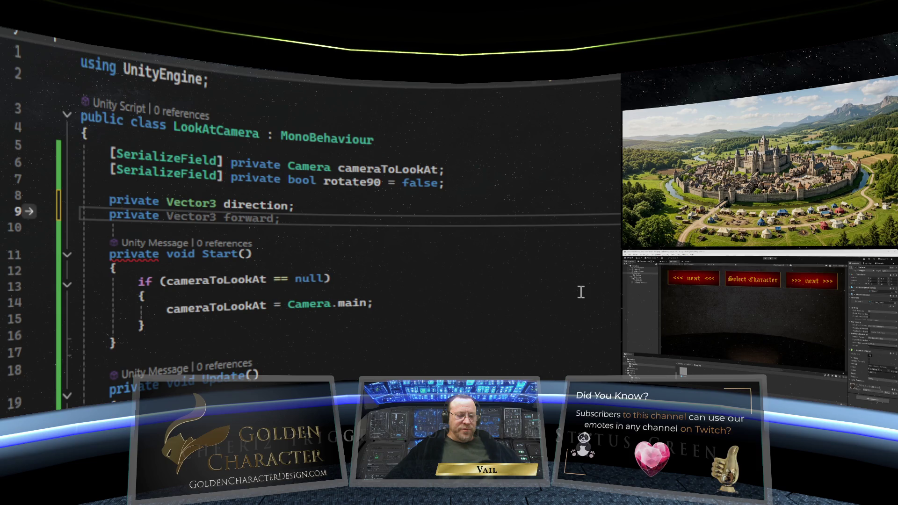
text(tempPosition;)
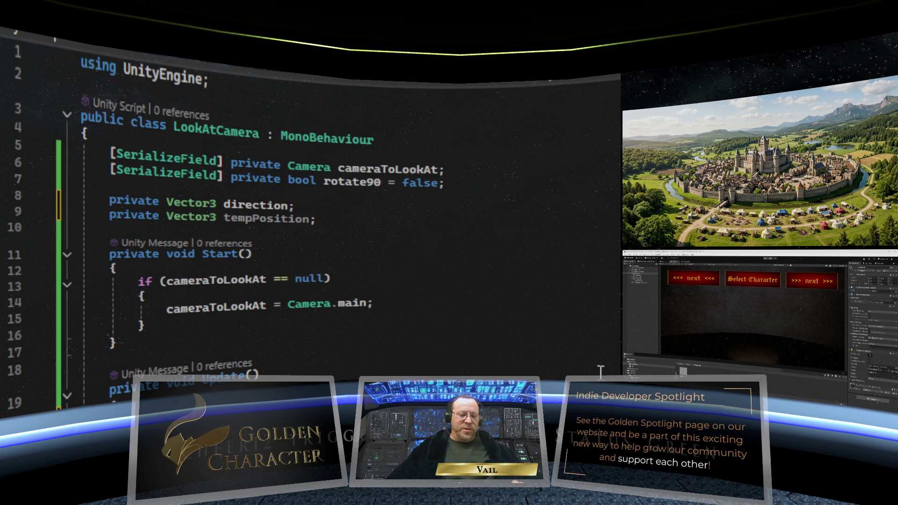
scroll(258, 270, down, 3)
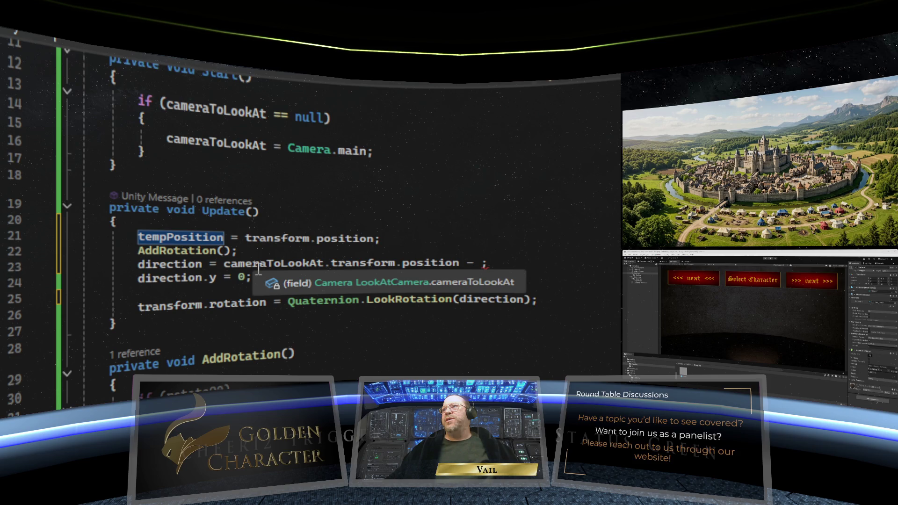
- Change the direction line to subtract tempPosition from the camera's position
text(tempPosition)
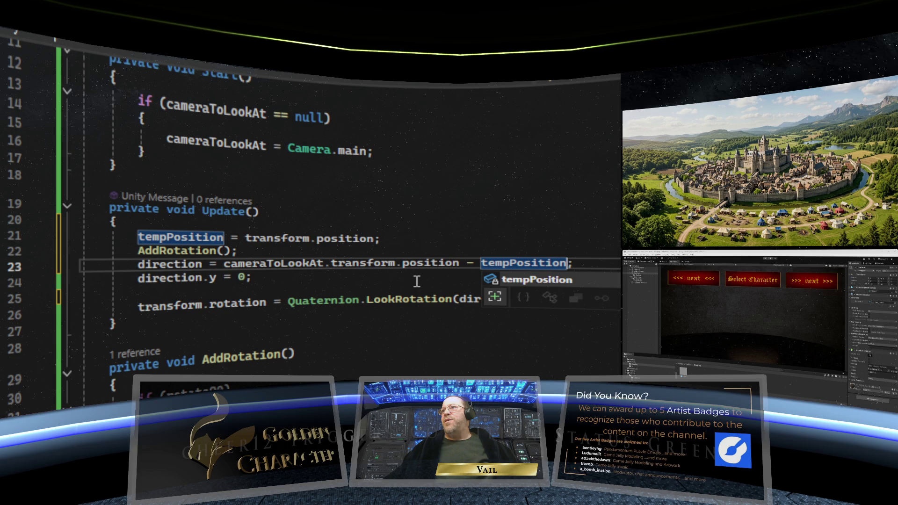
key(Escape)
key(Down)
key(Down)
key(Down)
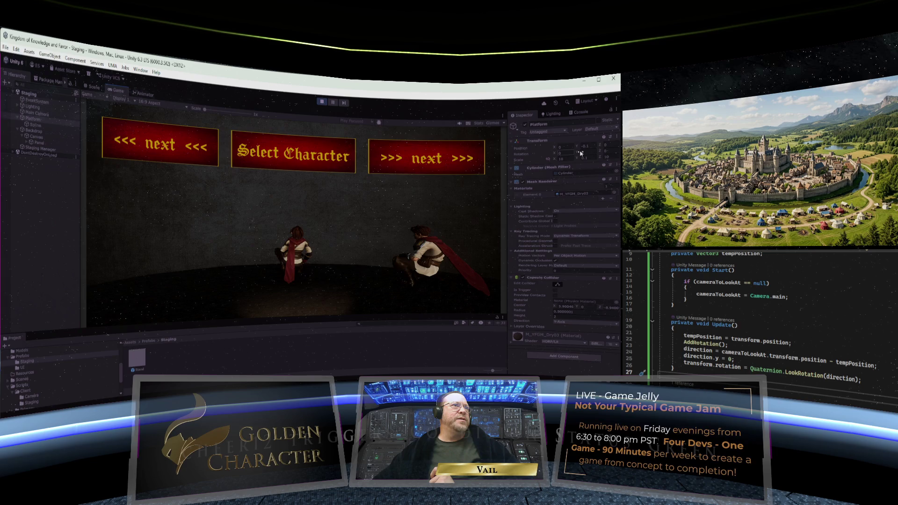
- Stop Play mode so Unity reloads with the updated LookAtCamera script
key(ctrl+p)
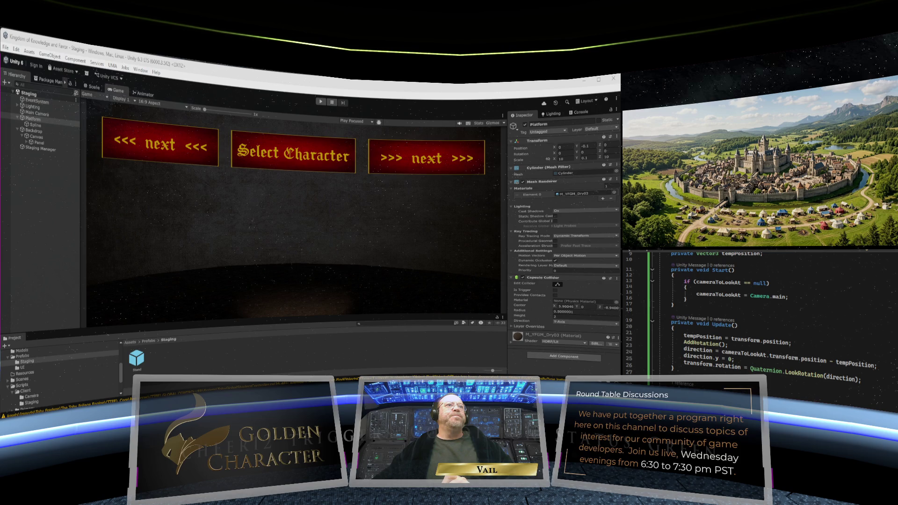
- Run the scene to check that both characters face the camera
key(ctrl+p)
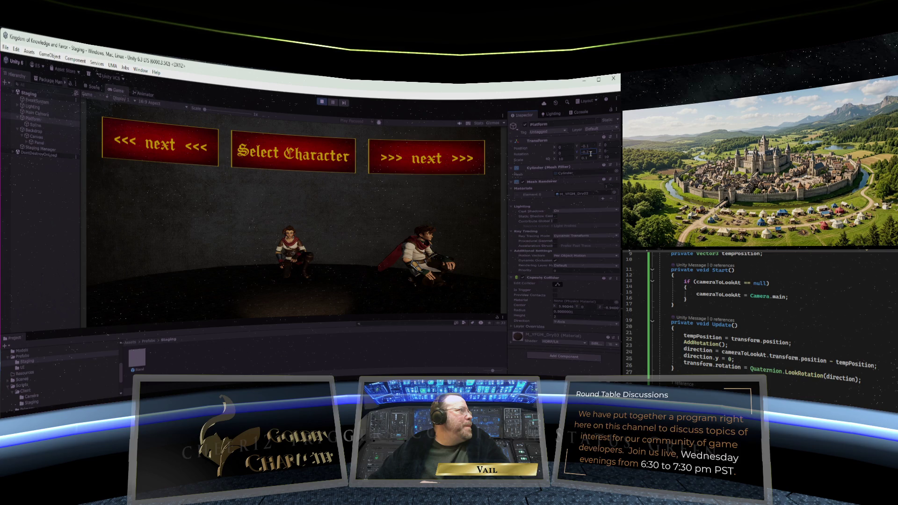
- Select the Spline inside Platform and enable Rotation Offset for its instantiated characters
scroll(861, 341, up, 3)
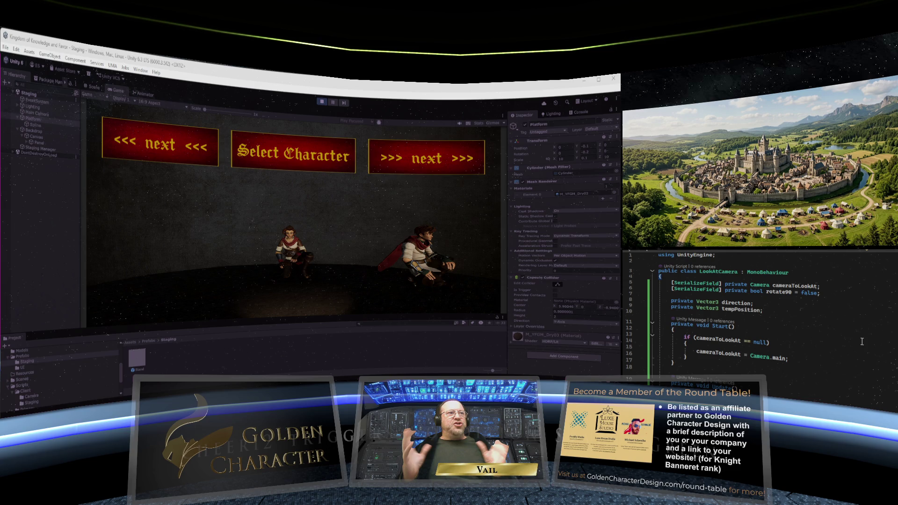
key(Down)
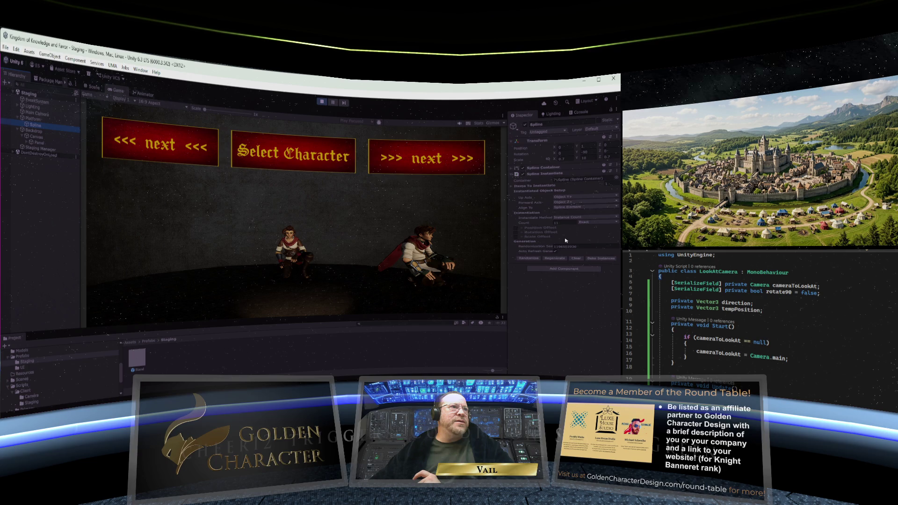
click(516, 232)
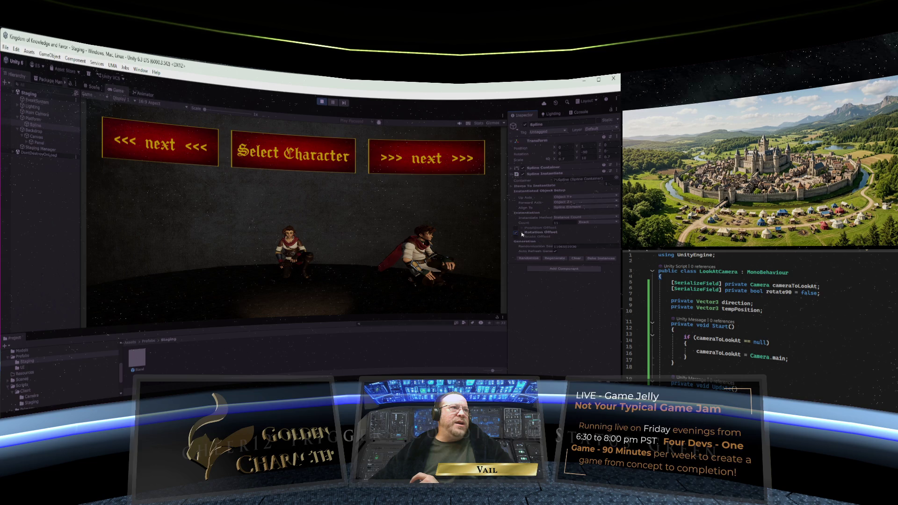
- Expand the Rotation Offset axis values in Spline Instantiate, then stop Play mode
click(522, 232)
click(563, 246)
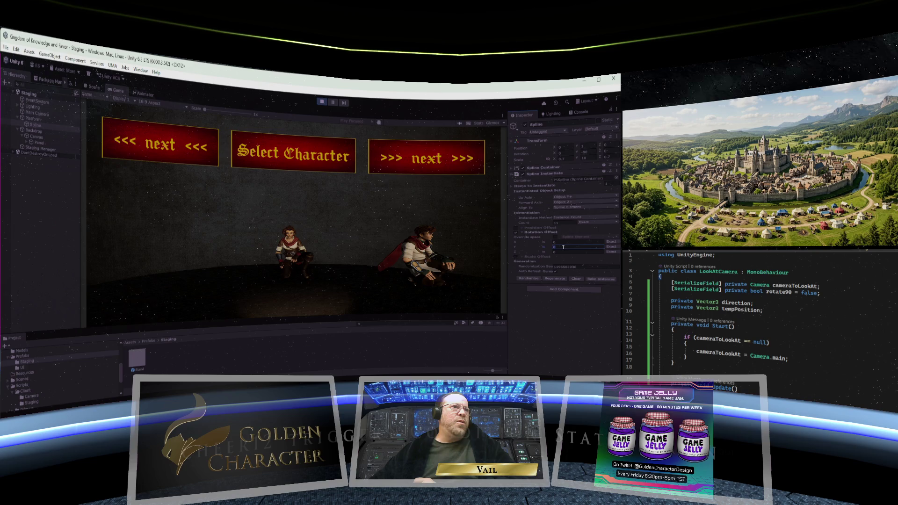
key(ctrl+p)
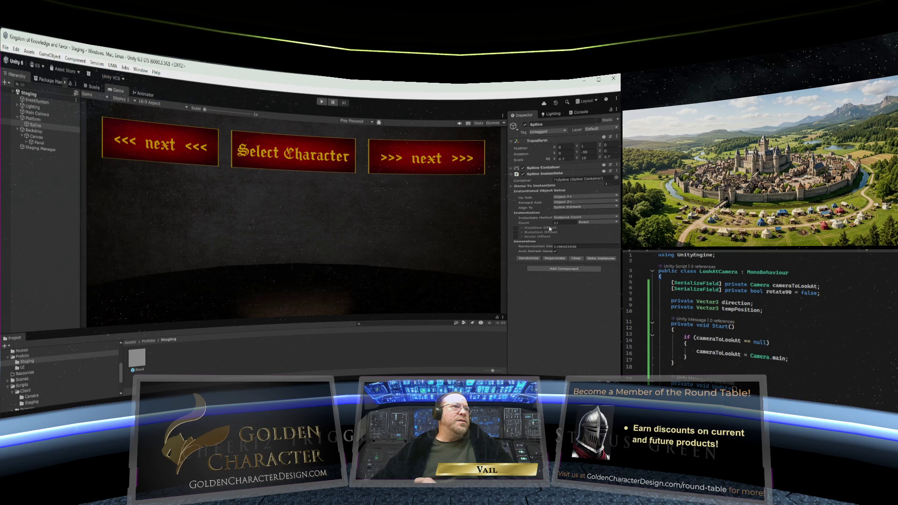
- Show the Spline Instantiate Rotation Offset settings with their X, Y and Z values
click(542, 232)
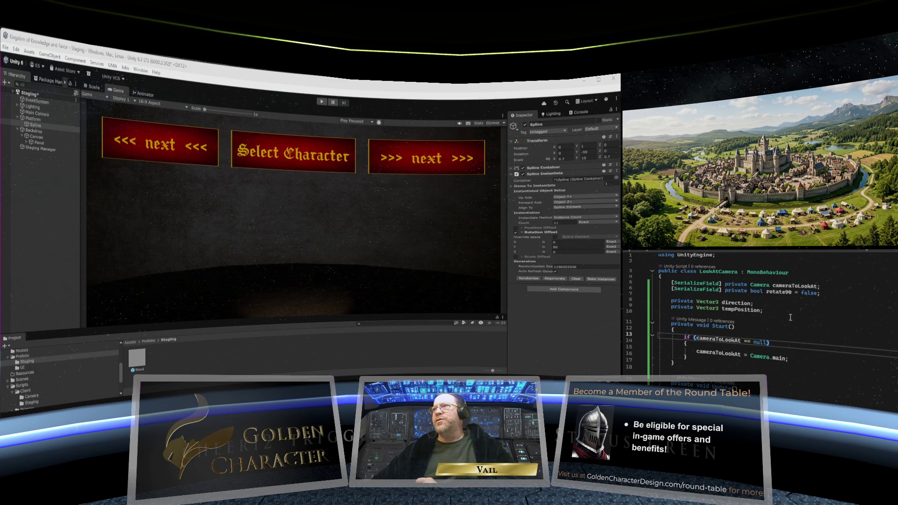
- Run the game and turn the carousel with the '<<< next <<<' button
key(ctrl+p)
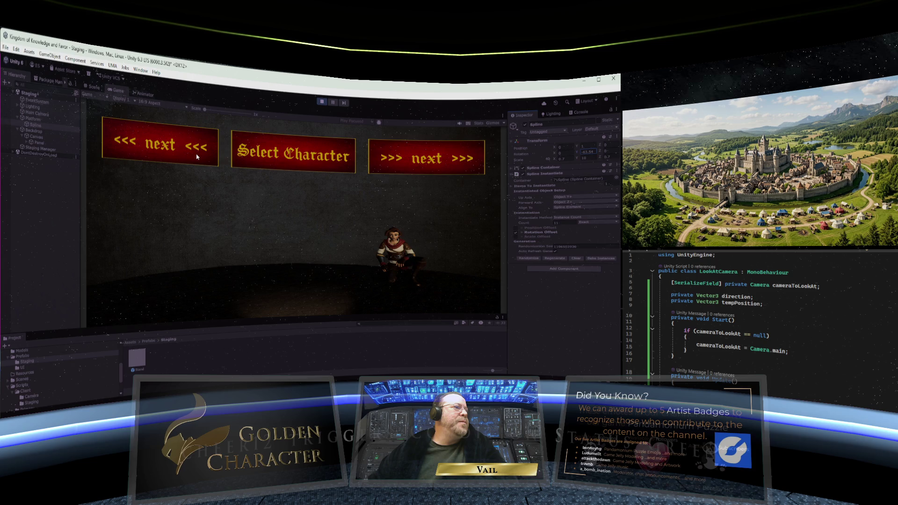
click(197, 157)
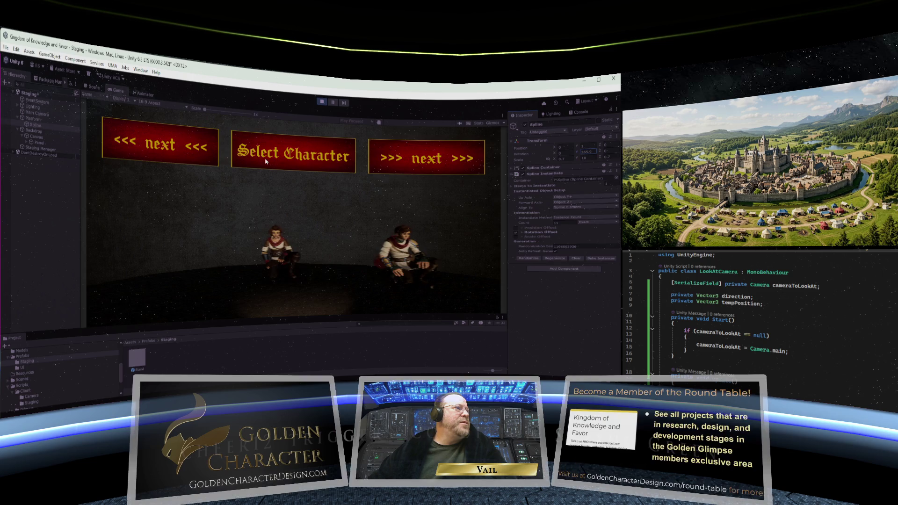